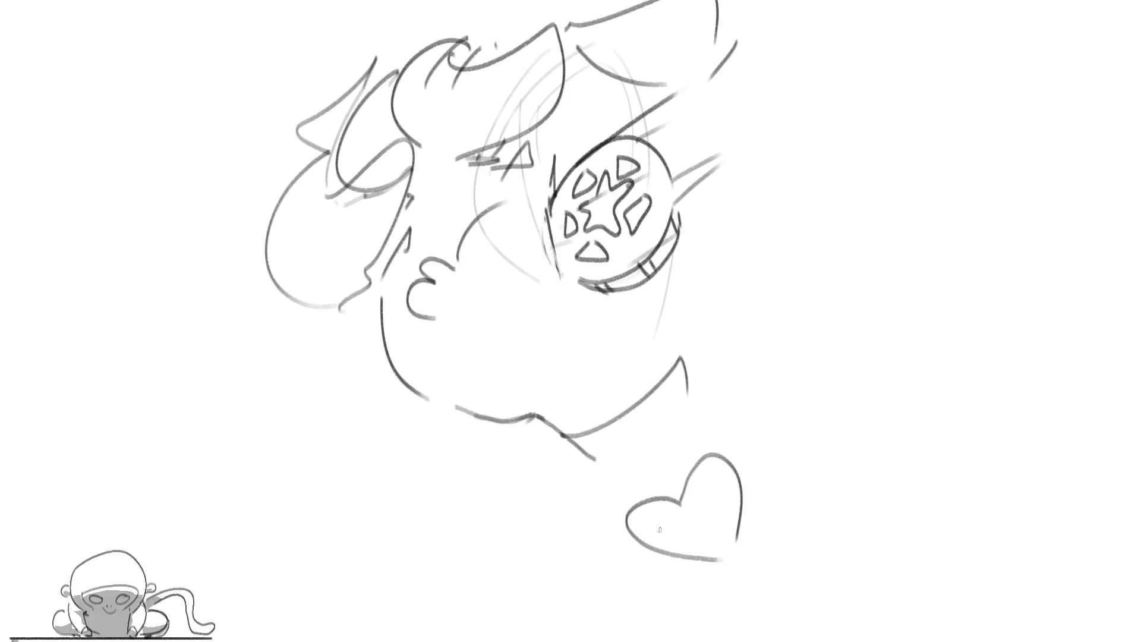
Grid the heart with crossing strokes and draw a tighter chest curve beneath it.
drag(682, 482, 740, 490)
drag(661, 502, 659, 554)
mouse_move(705, 470)
mouse_down()
mouse_move(698, 555)
mouse_move(723, 557)
mouse_up()
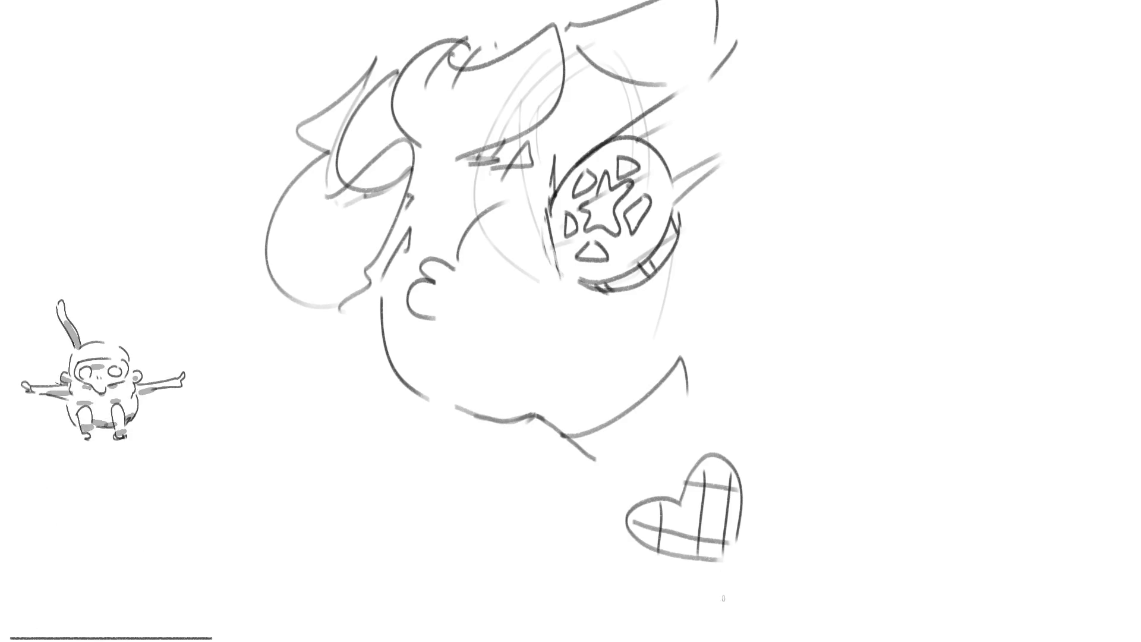
mouse_move(566, 456)
mouse_down()
mouse_move(571, 474)
mouse_move(815, 519)
mouse_move(939, 471)
mouse_up()
key(ctrl+z)
mouse_move(577, 492)
mouse_down()
mouse_move(628, 564)
mouse_move(850, 460)
mouse_up()
Sketch the raised right fist and arm arc, then the left arm along the body.
mouse_move(706, 406)
mouse_down()
mouse_move(845, 380)
mouse_move(800, 294)
mouse_move(860, 264)
mouse_up()
key(ctrl+z)
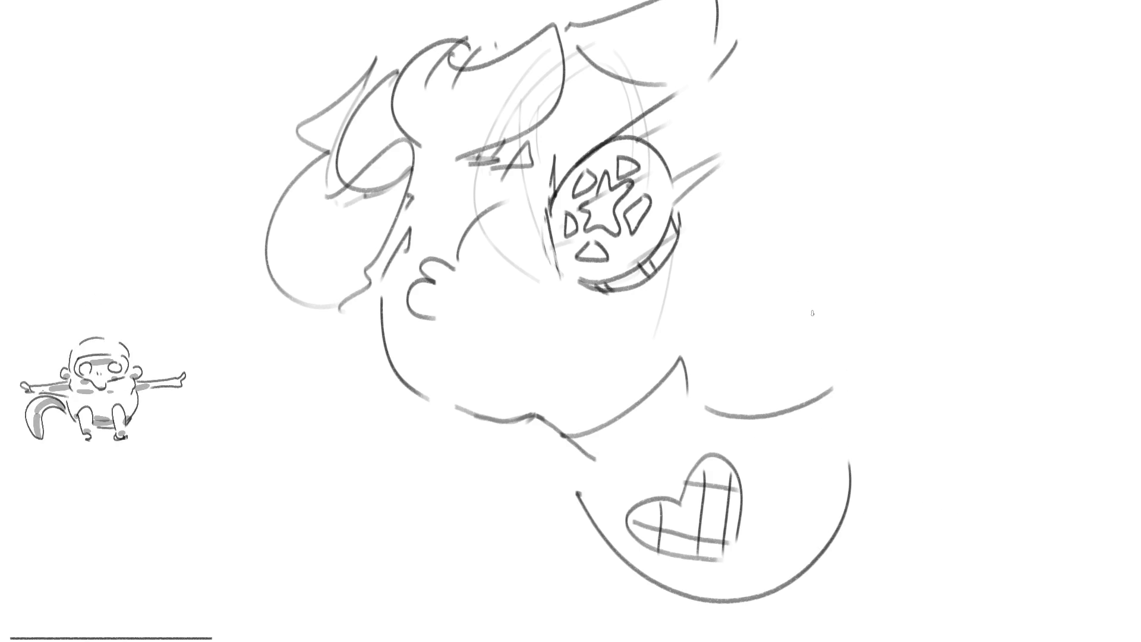
mouse_move(816, 273)
mouse_down()
mouse_move(827, 406)
mouse_move(871, 432)
mouse_up()
key(ctrl+z)
mouse_move(816, 261)
mouse_down()
mouse_move(831, 389)
mouse_move(886, 409)
mouse_move(897, 338)
mouse_move(883, 372)
mouse_up()
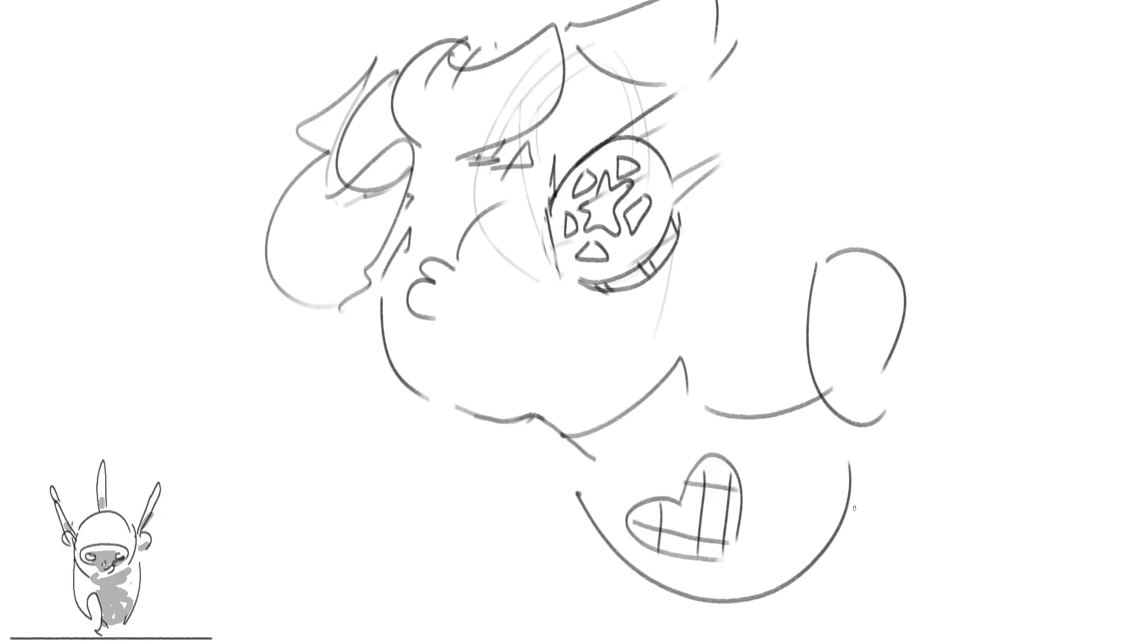
key(ctrl+z)
mouse_move(831, 241)
mouse_down()
mouse_move(899, 350)
mouse_move(879, 425)
mouse_up()
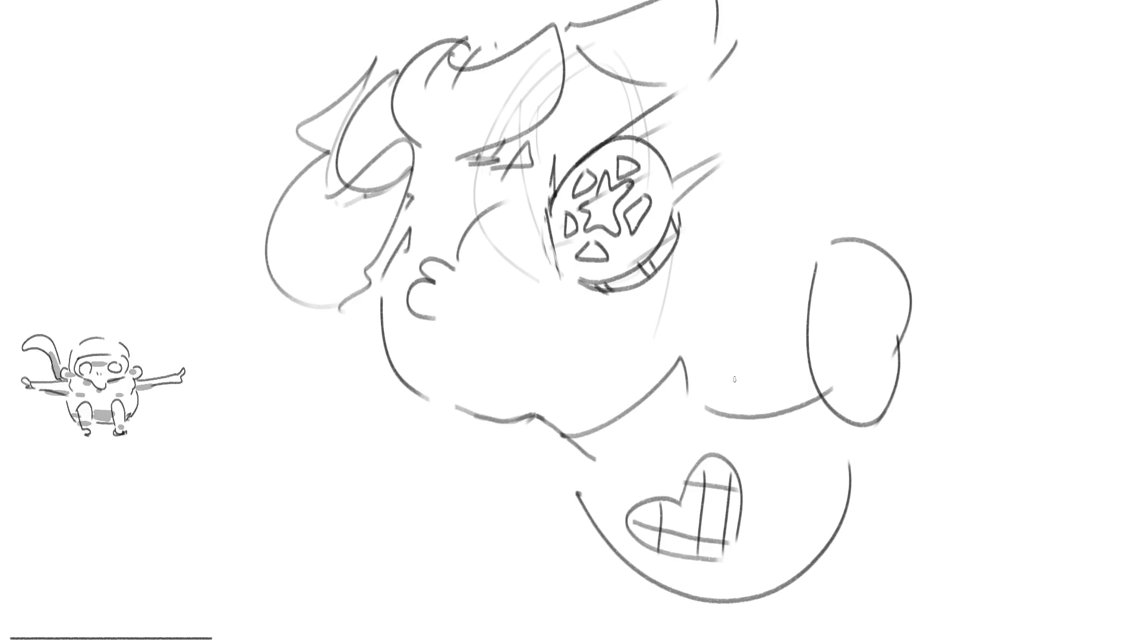
mouse_move(679, 329)
mouse_down()
mouse_move(750, 248)
mouse_move(785, 397)
mouse_up()
mouse_move(521, 429)
mouse_down()
mouse_move(510, 439)
mouse_move(585, 576)
mouse_move(590, 636)
mouse_up()
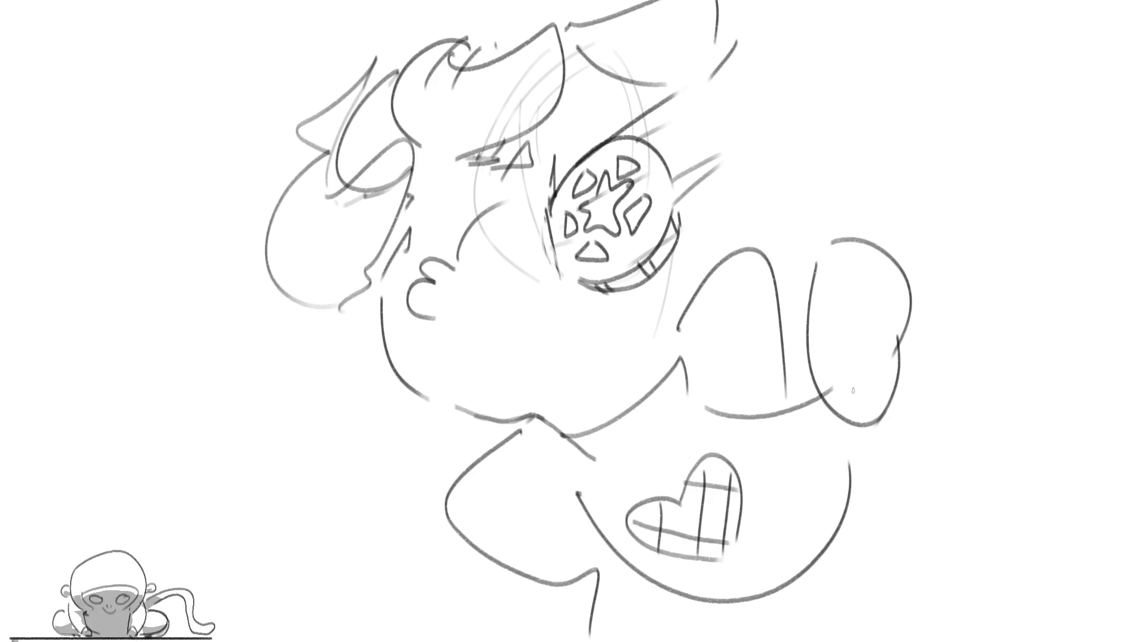
Add detail strokes to the right fist and extend an arm line toward the upper right.
drag(788, 304, 813, 277)
drag(895, 239, 952, 288)
mouse_move(916, 217)
mouse_down()
mouse_move(958, 327)
mouse_move(969, 446)
mouse_move(1051, 132)
mouse_up()
drag(987, 425, 1096, 410)
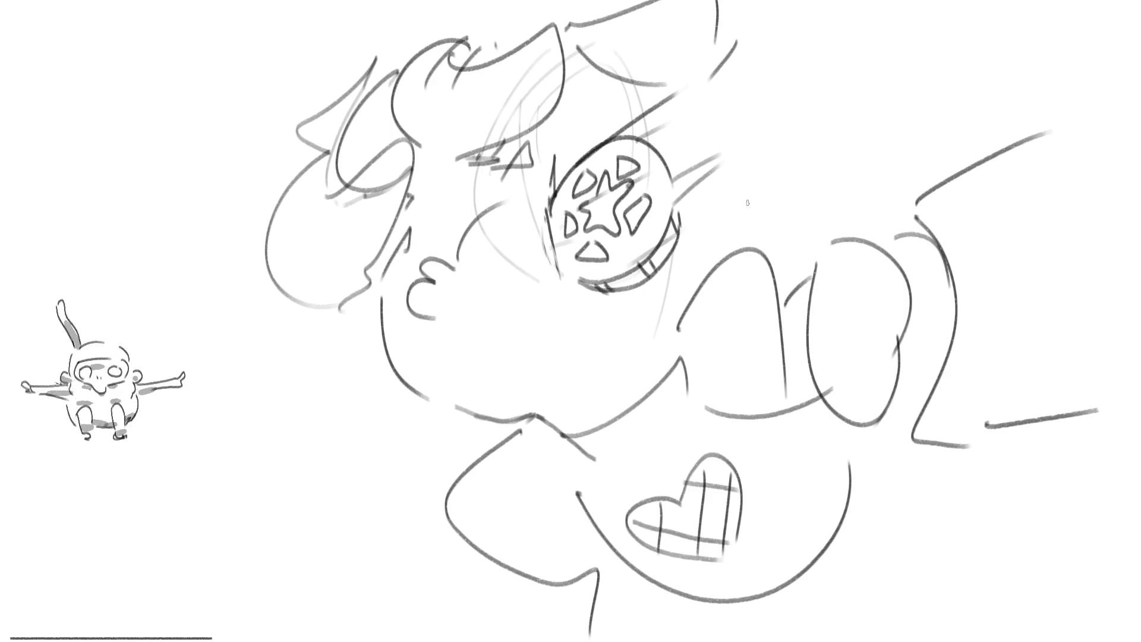
Draw an ear beside the eyepatch, a tongue loop, and curly hair down the left side.
mouse_move(694, 237)
mouse_down()
mouse_move(699, 186)
mouse_move(773, 193)
mouse_move(711, 229)
mouse_up()
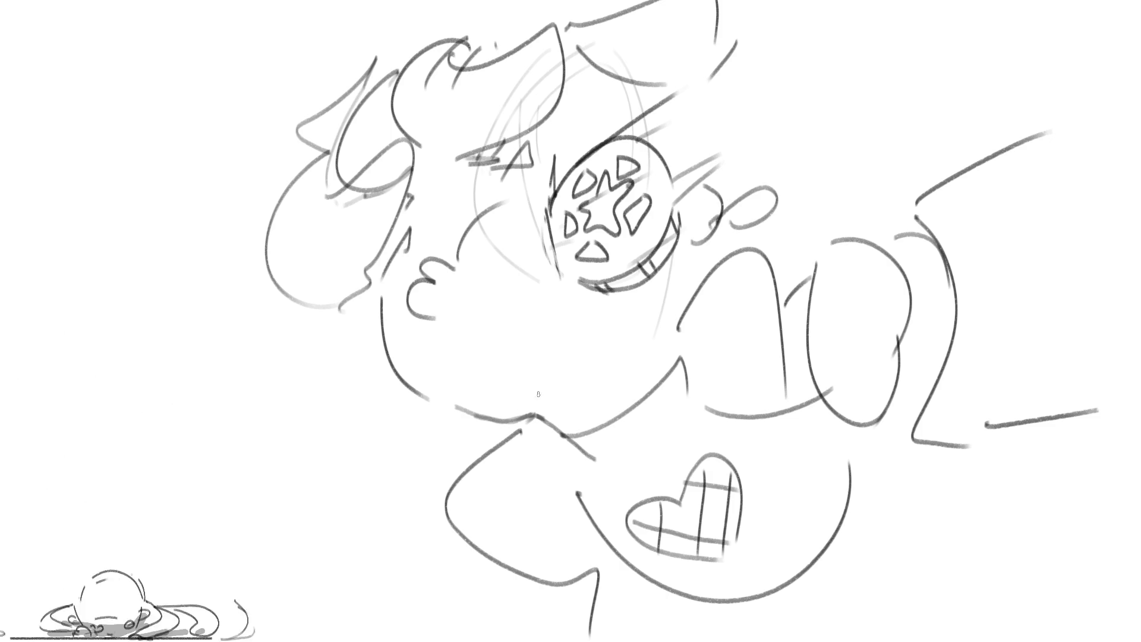
mouse_move(434, 408)
mouse_down()
mouse_move(458, 370)
mouse_move(417, 421)
mouse_up()
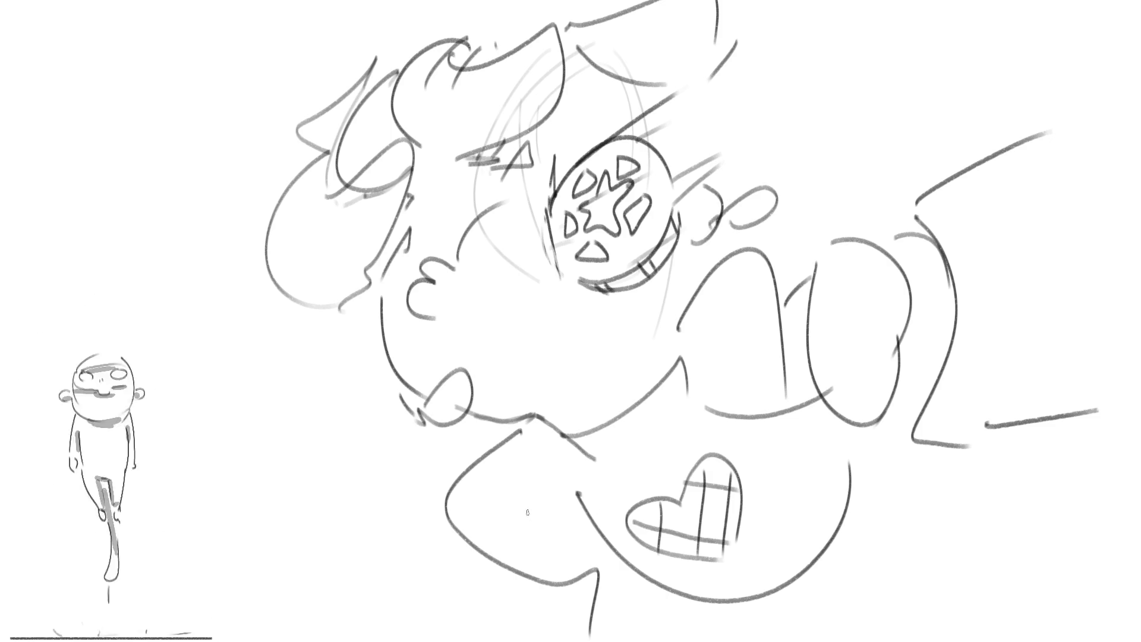
mouse_move(316, 324)
mouse_down()
mouse_move(337, 418)
mouse_move(383, 427)
mouse_up()
drag(366, 318, 393, 375)
drag(314, 328, 425, 444)
mouse_move(437, 427)
mouse_down()
mouse_move(447, 443)
mouse_move(484, 437)
mouse_up()
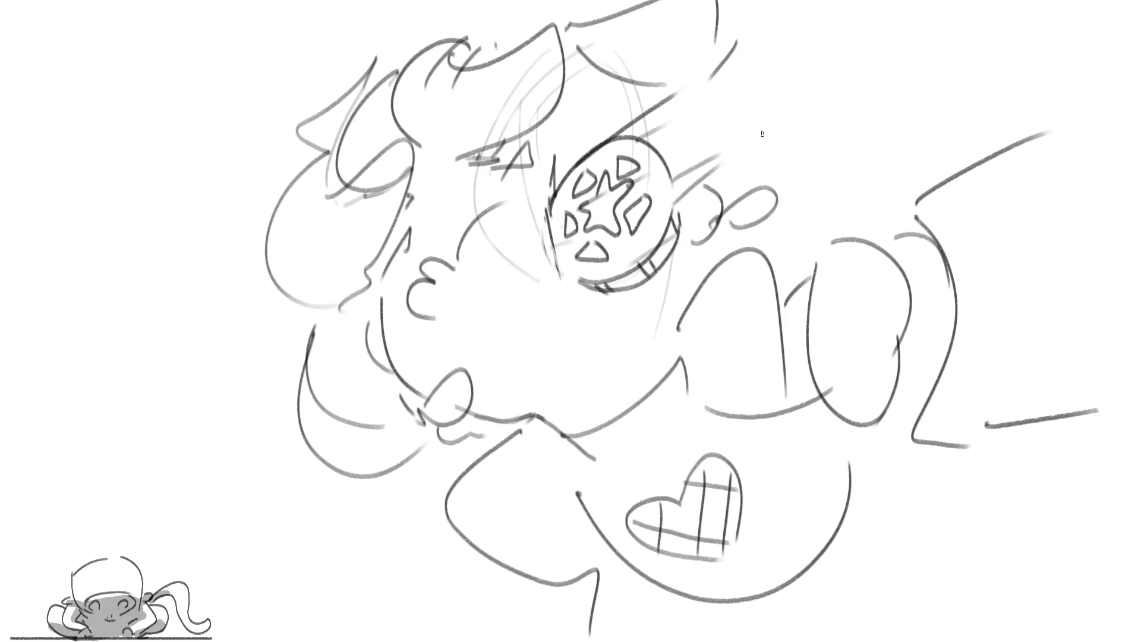
Draw flowing hair strands at the top right of the head.
drag(731, 188, 852, 165)
mouse_move(752, 51)
mouse_down()
mouse_move(954, 149)
mouse_move(1010, 143)
mouse_up()
key(ctrl+z)
mouse_move(785, 201)
mouse_down()
mouse_move(963, 107)
mouse_move(950, 146)
mouse_up()
drag(794, 23, 850, 12)
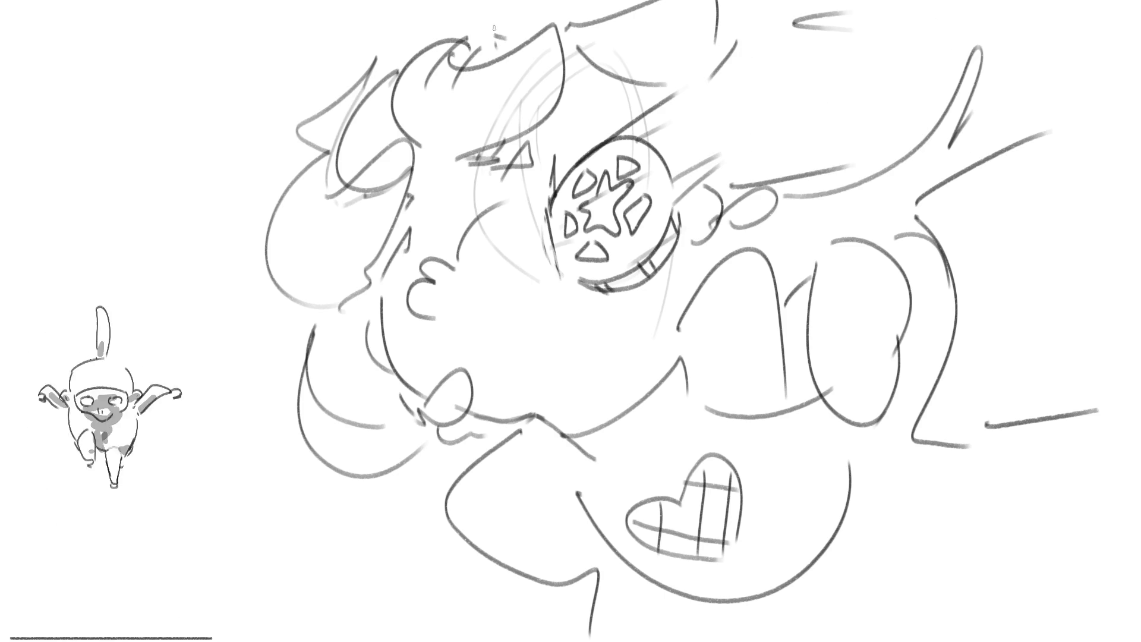
drag(1017, 71, 1069, 100)
Draw the belly line, bottom edge curve and right shoulder arc.
drag(426, 455, 446, 493)
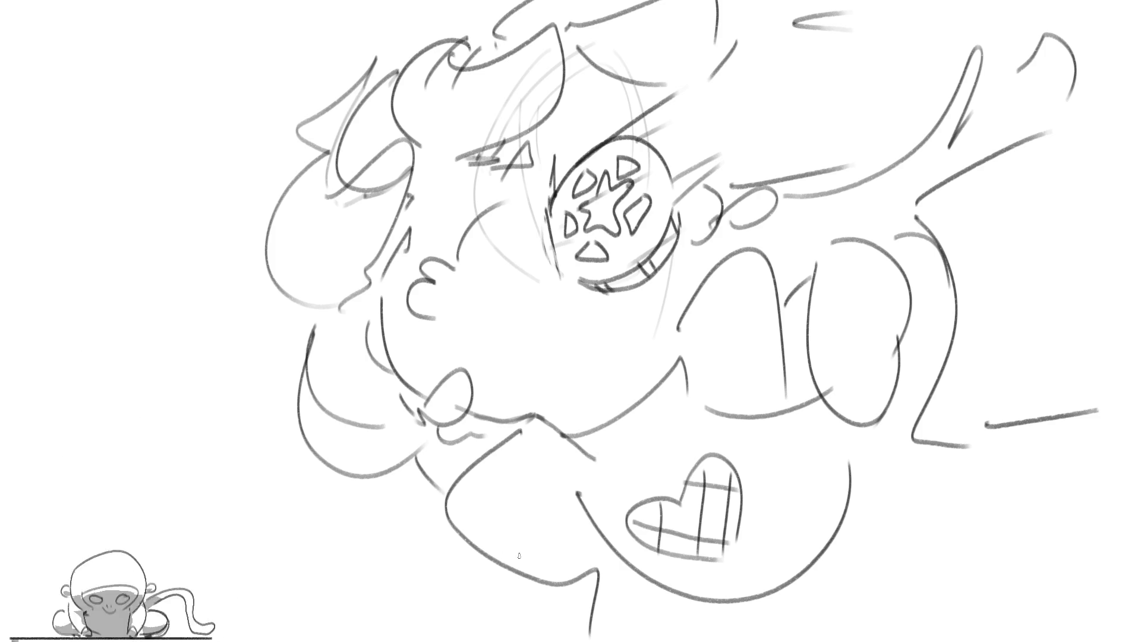
mouse_move(612, 574)
mouse_down()
mouse_move(628, 580)
mouse_move(773, 502)
mouse_move(793, 421)
mouse_up()
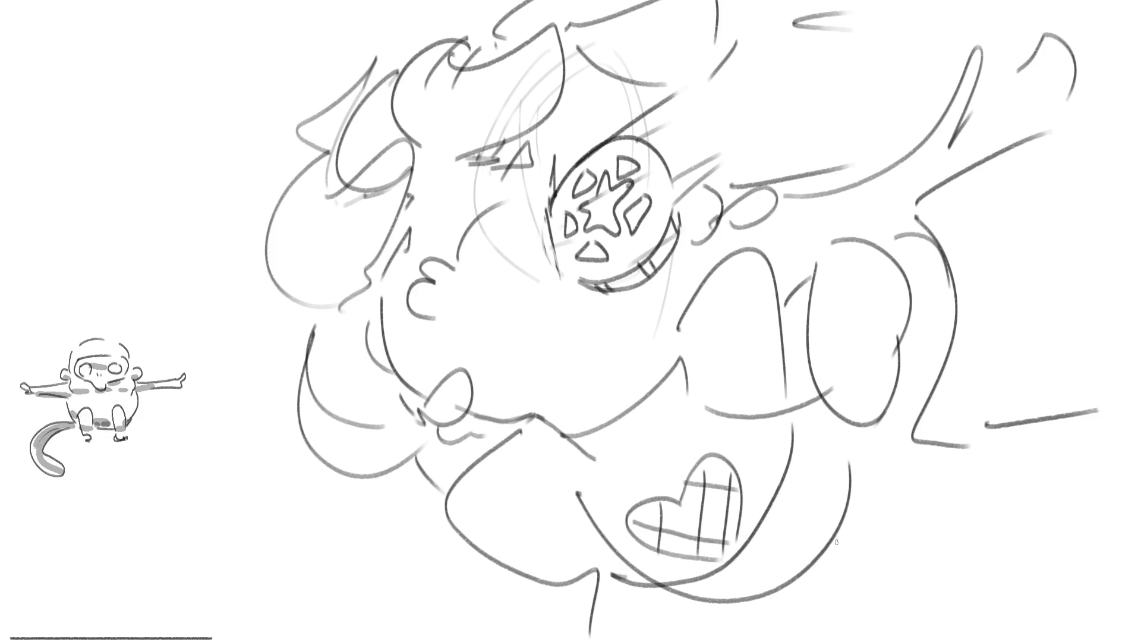
mouse_move(731, 633)
mouse_down()
mouse_move(948, 639)
mouse_move(1077, 520)
mouse_up()
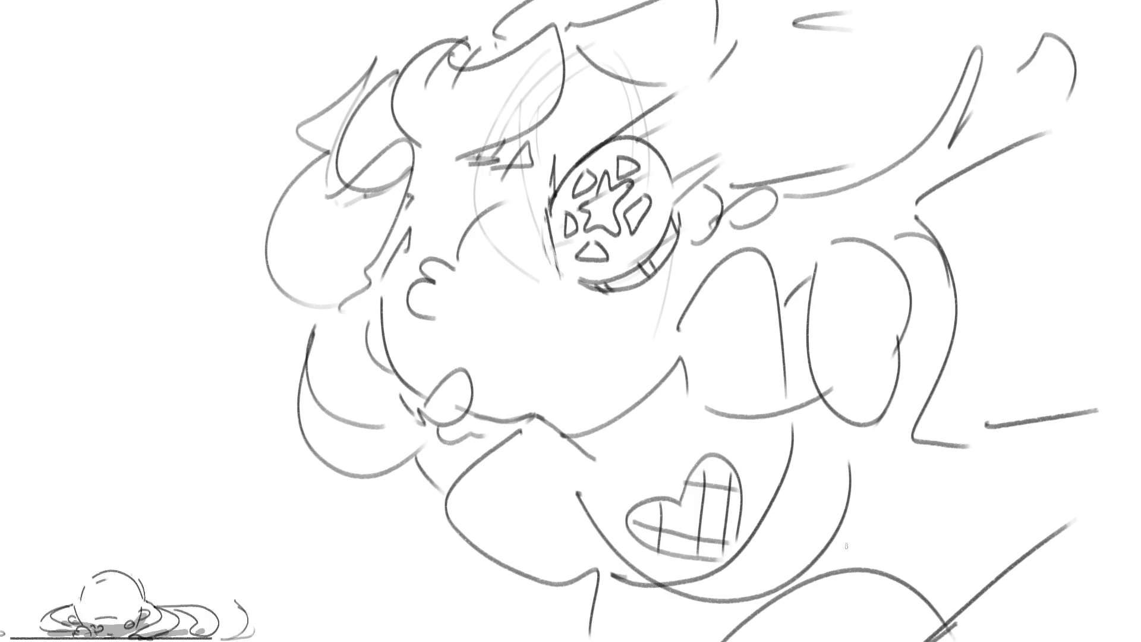
drag(846, 538, 1040, 490)
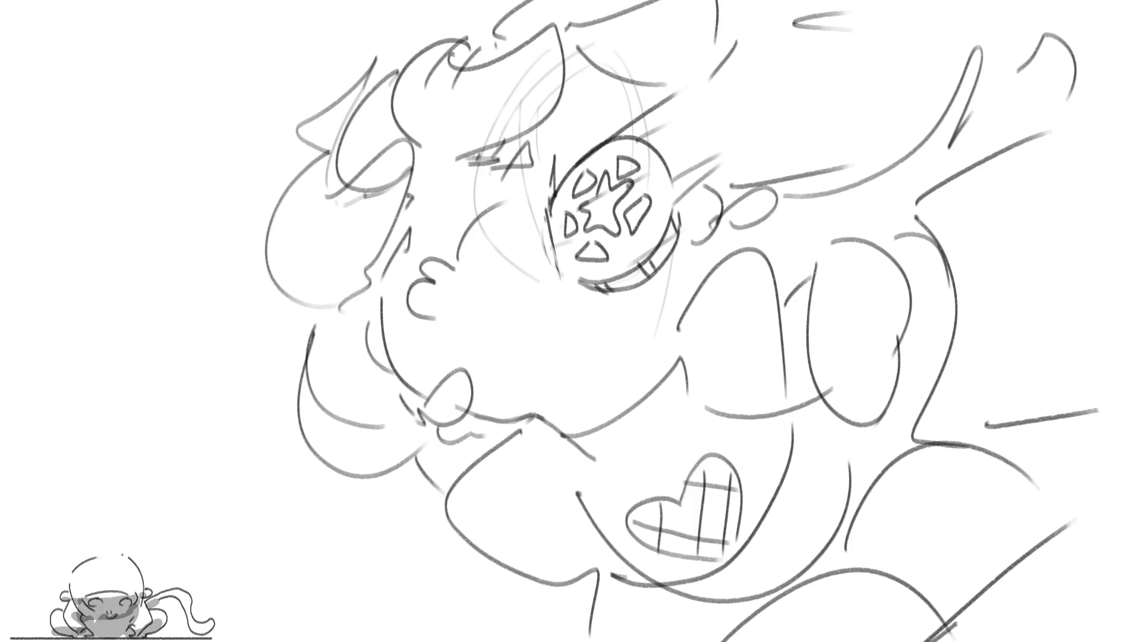
drag(1087, 500, 1121, 601)
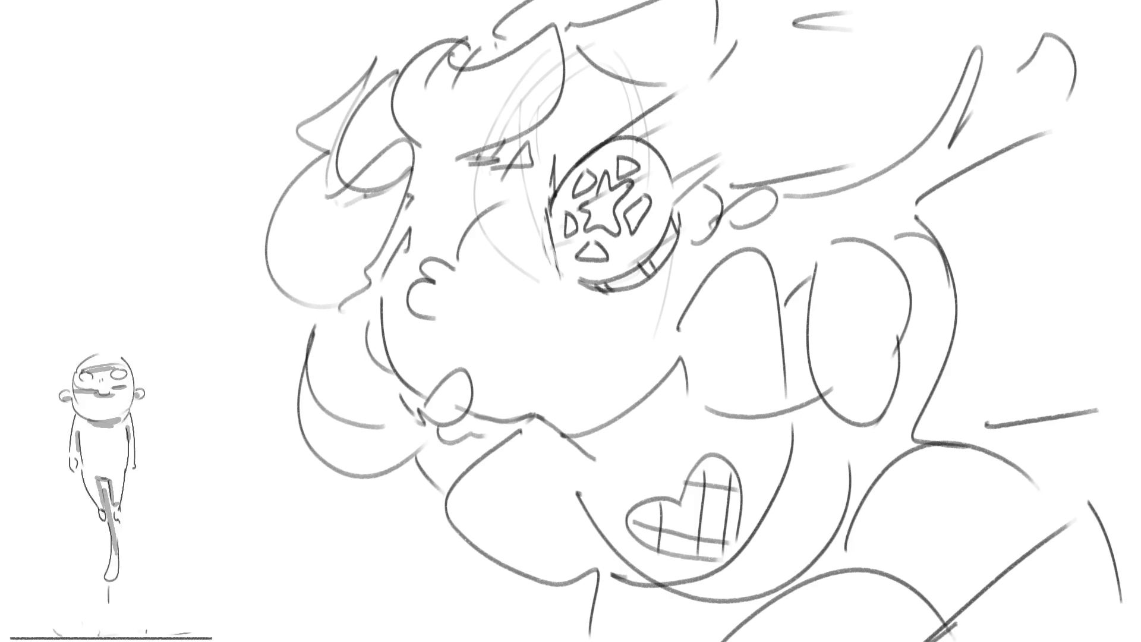
key(ctrl+z)
drag(1035, 470, 1138, 565)
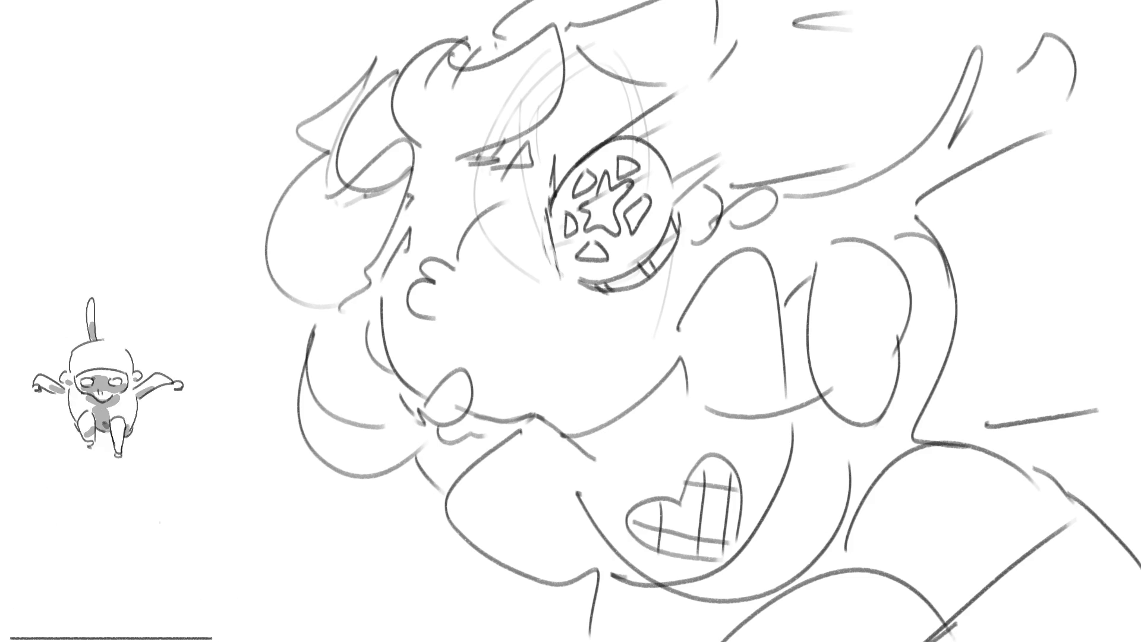
Add lower body strokes at the bottom centre and strands at the top of the hair.
drag(479, 561, 440, 639)
drag(516, 585, 550, 639)
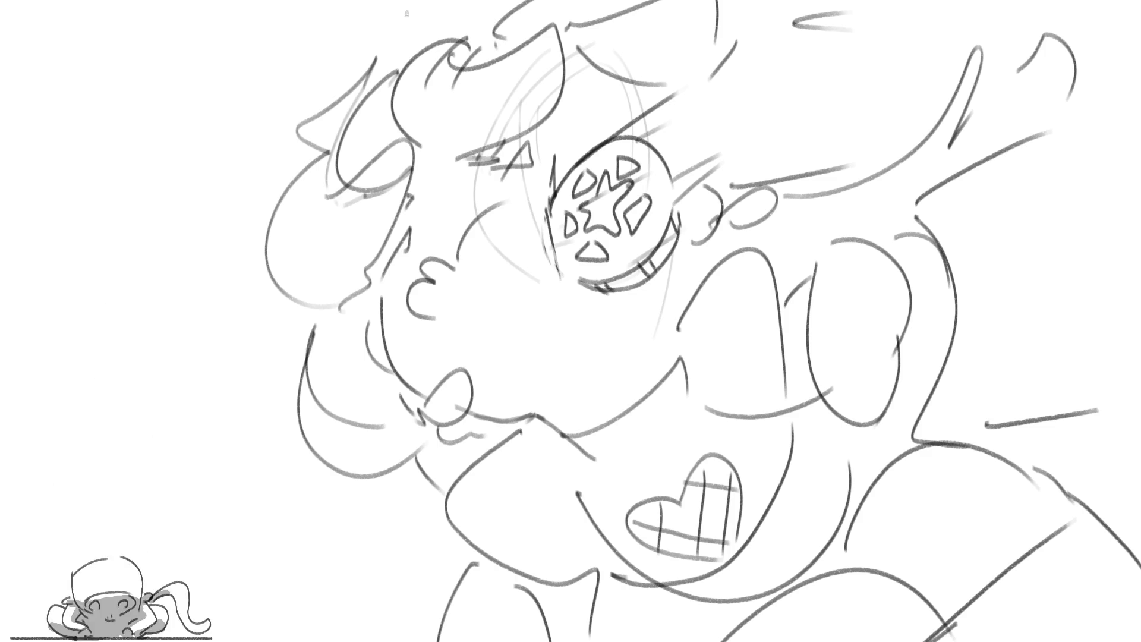
drag(406, 40, 392, 2)
drag(446, 38, 486, 1)
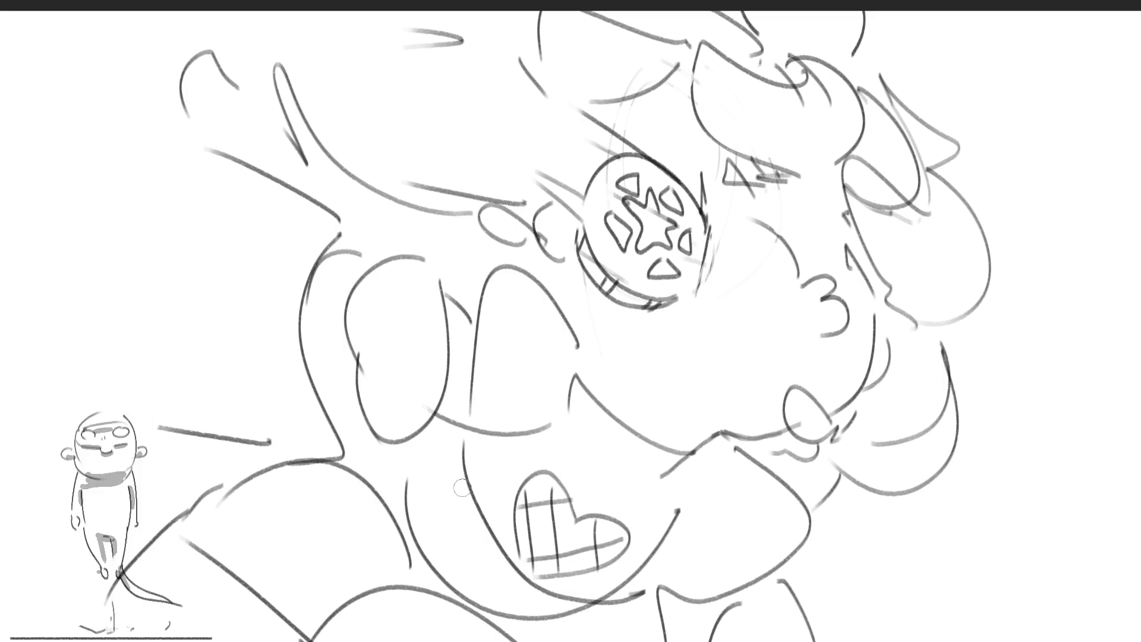
Mirror the canvas to check the drawing, then lasso-select around the hair outline.
key(m)
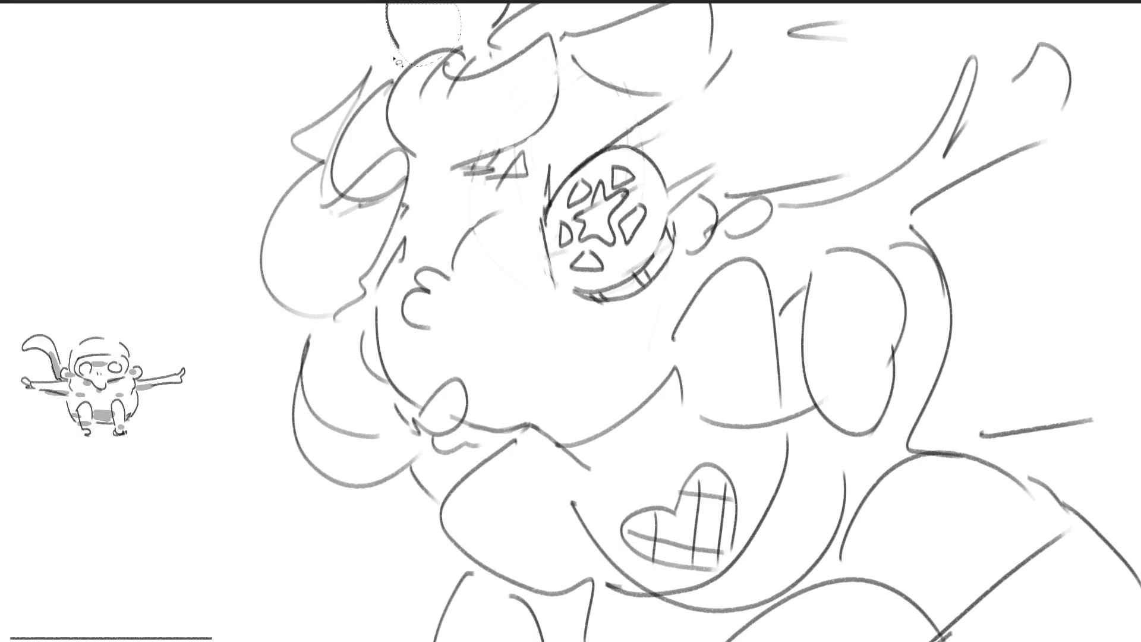
mouse_move(340, 107)
mouse_down()
mouse_move(293, 127)
mouse_move(324, 162)
mouse_move(269, 247)
mouse_move(316, 309)
mouse_move(302, 399)
mouse_move(413, 464)
mouse_move(441, 504)
mouse_move(466, 571)
mouse_move(447, 641)
mouse_move(1121, 544)
mouse_move(1043, 476)
mouse_move(978, 449)
mouse_move(1137, 397)
mouse_move(1073, 124)
mouse_move(1042, 144)
mouse_move(1070, 106)
mouse_move(1059, 64)
mouse_move(1037, 43)
mouse_move(1000, 65)
mouse_move(827, 25)
mouse_move(874, 4)
mouse_move(457, 12)
mouse_up()
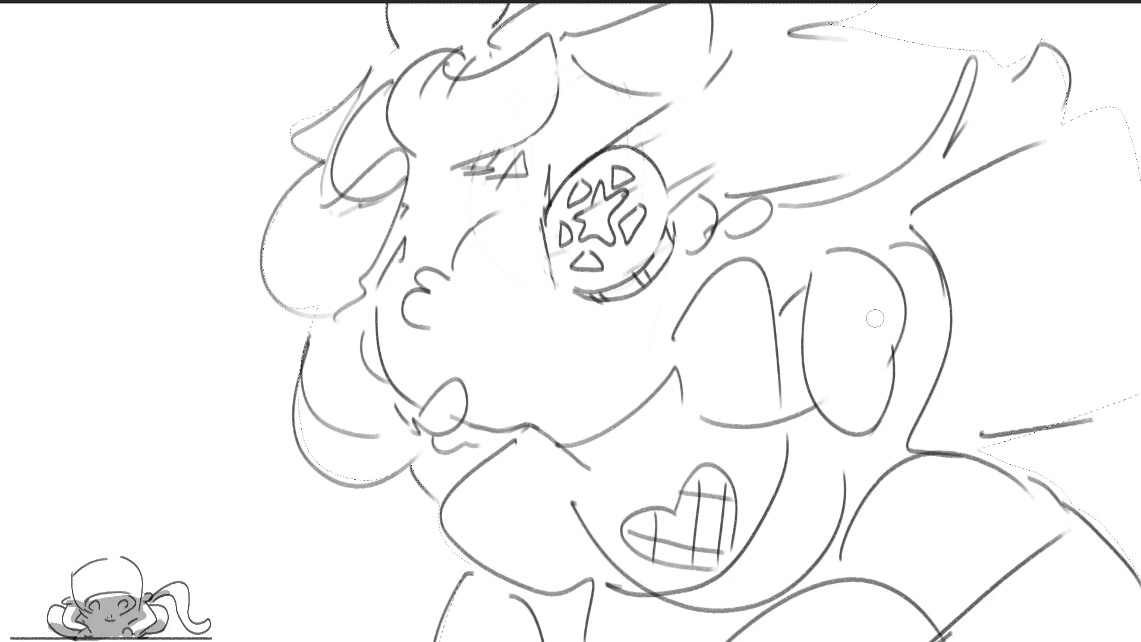
key(bracketright)
key(bracketright)
key(bracketright)
Fill the selection grey, then paint skin tone over the face, heart, arm, neck and ear.
mouse_move(1011, 214)
mouse_down()
mouse_move(291, 77)
mouse_move(1112, 273)
mouse_move(773, 505)
mouse_move(387, 594)
mouse_up()
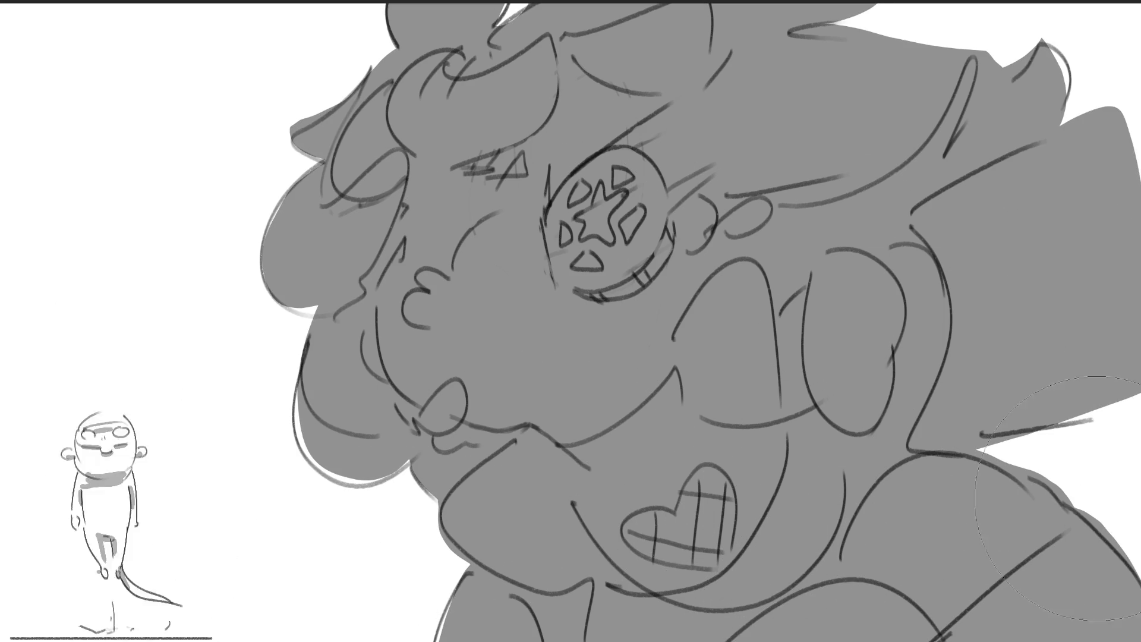
mouse_move(509, 256)
mouse_down()
mouse_move(502, 282)
mouse_move(522, 309)
mouse_move(556, 315)
mouse_up()
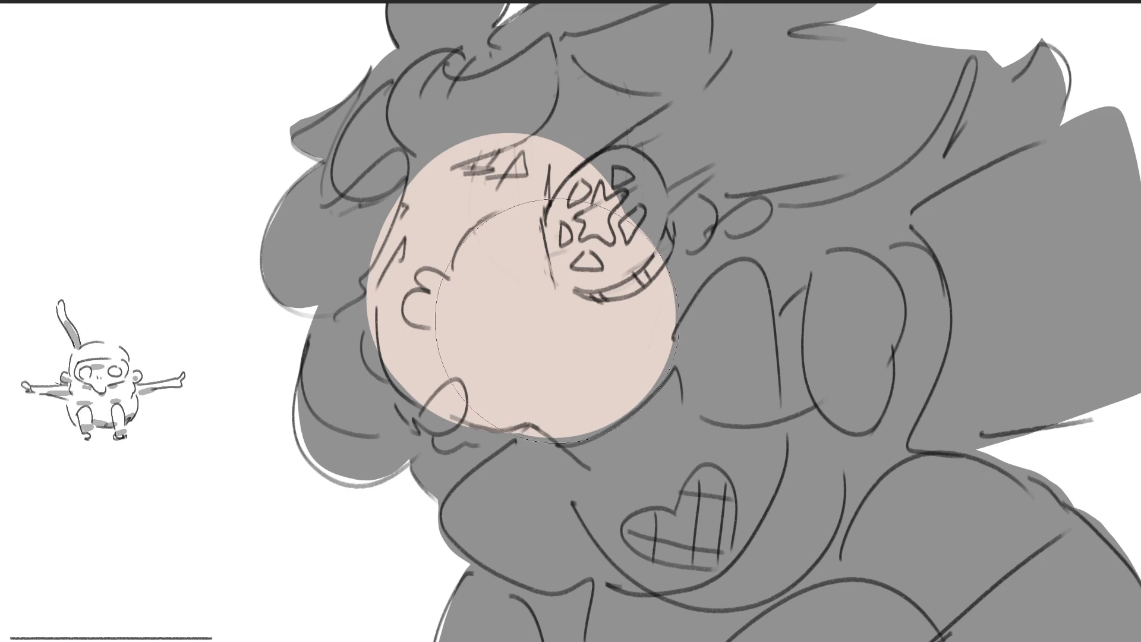
mouse_move(661, 520)
mouse_down()
mouse_move(639, 532)
mouse_move(704, 556)
mouse_move(680, 535)
mouse_move(705, 512)
mouse_move(708, 476)
mouse_move(734, 523)
mouse_move(718, 544)
mouse_up()
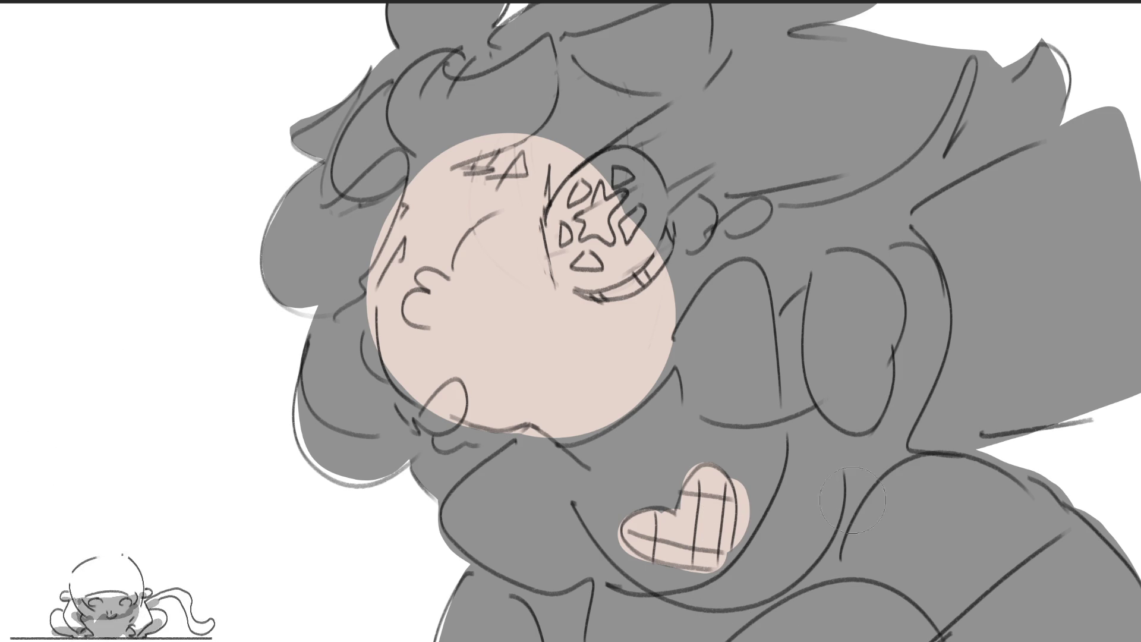
mouse_move(873, 479)
mouse_down()
mouse_move(886, 493)
mouse_move(981, 508)
mouse_move(919, 588)
mouse_move(845, 619)
mouse_move(713, 595)
mouse_move(794, 547)
mouse_move(628, 631)
mouse_up()
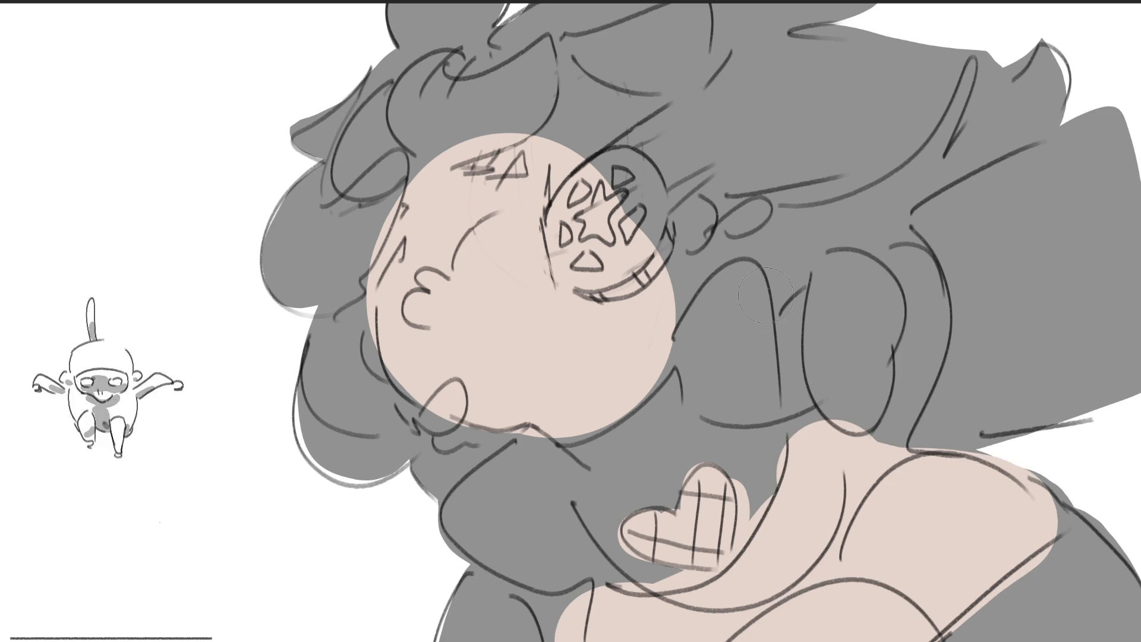
drag(793, 297, 772, 399)
drag(900, 266, 924, 411)
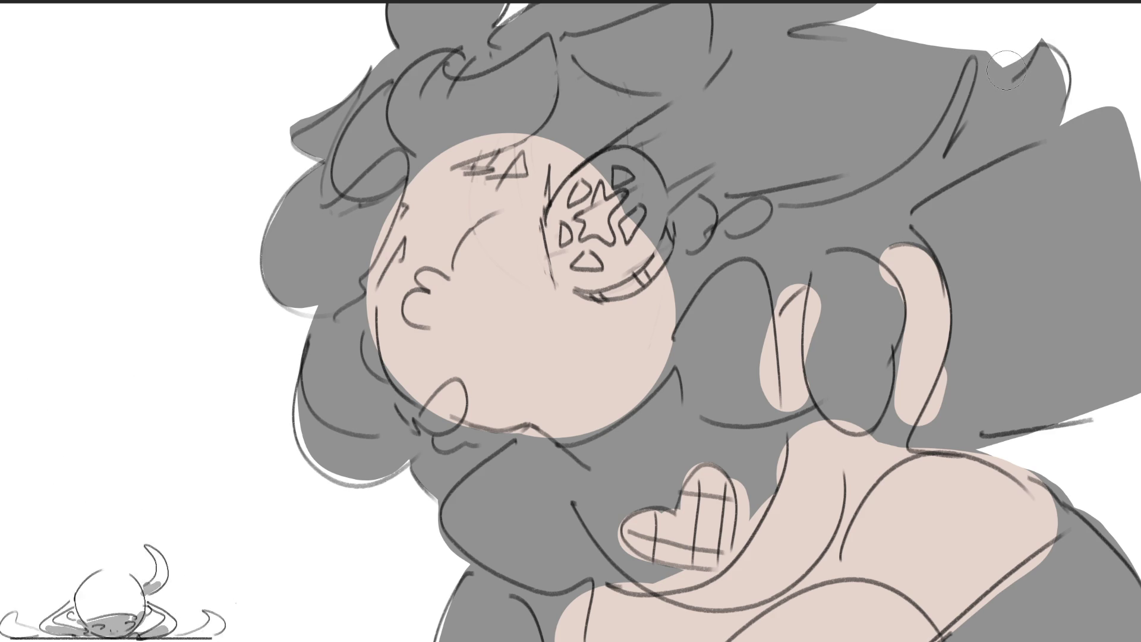
Discard trial white strokes, darken grey along the top-right hair edge, and begin pink on the upper-left hair.
mouse_move(1002, 69)
mouse_down()
mouse_move(938, 160)
mouse_move(794, 241)
mouse_move(705, 269)
mouse_move(670, 304)
mouse_up()
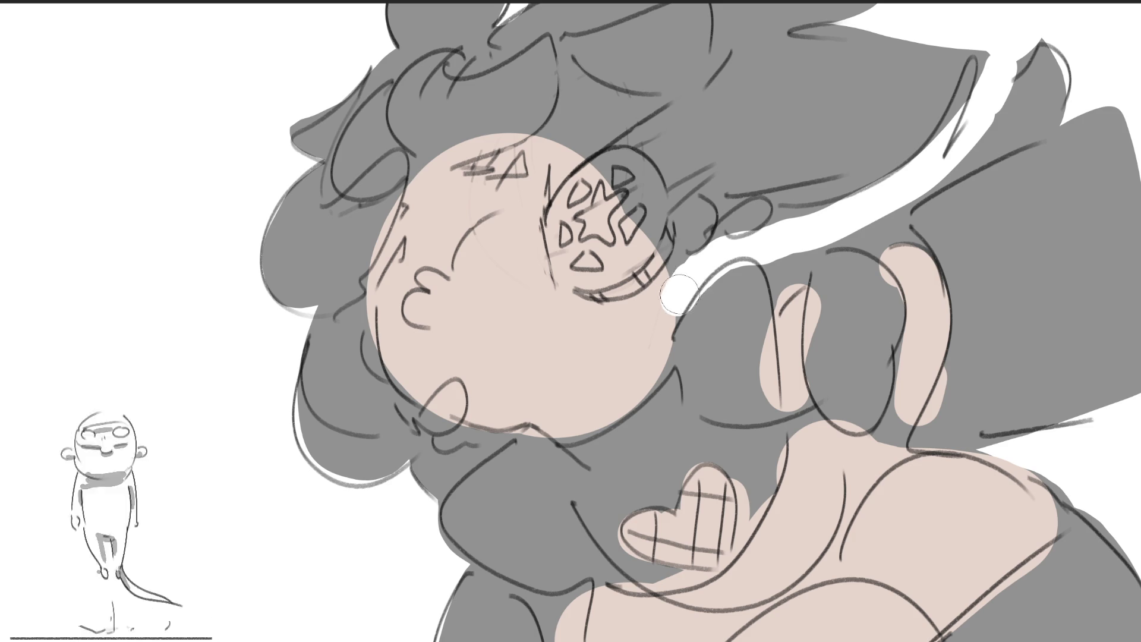
mouse_move(865, 232)
mouse_down()
mouse_move(1019, 47)
mouse_move(1088, 83)
mouse_up()
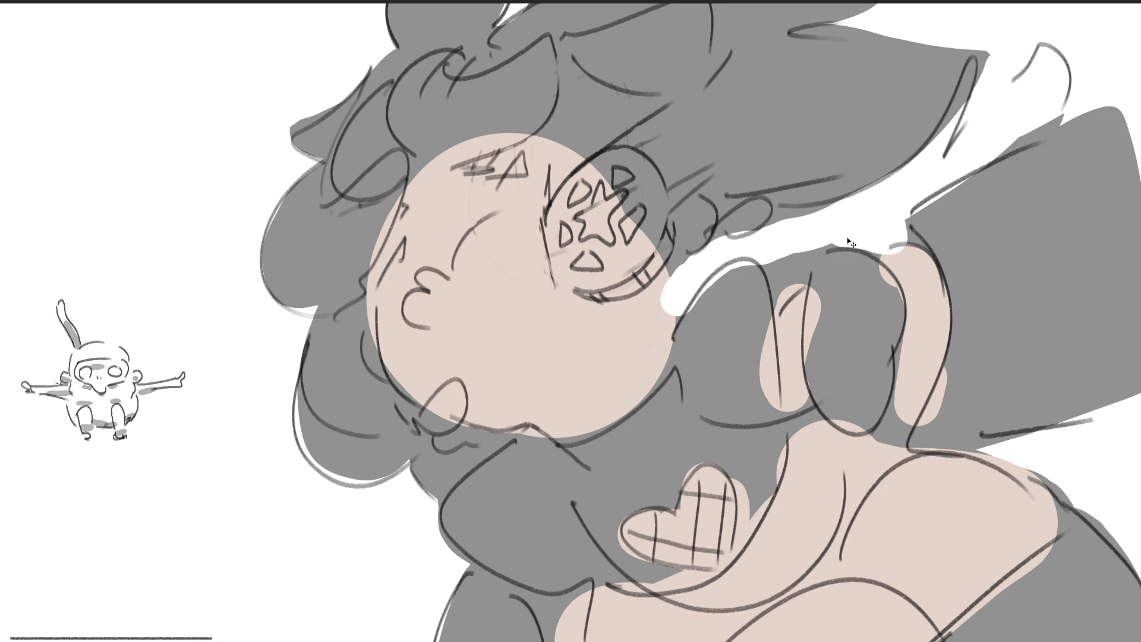
key(ctrl+z)
key(ctrl+z)
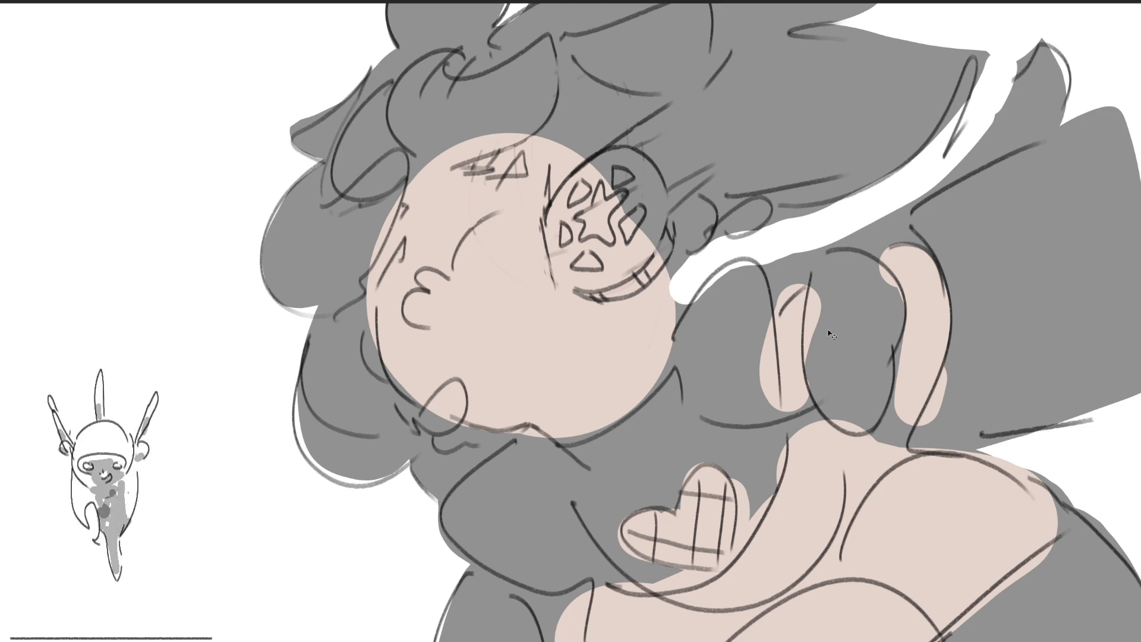
key(ctrl+z)
key(ctrl+z)
key(ctrl+z)
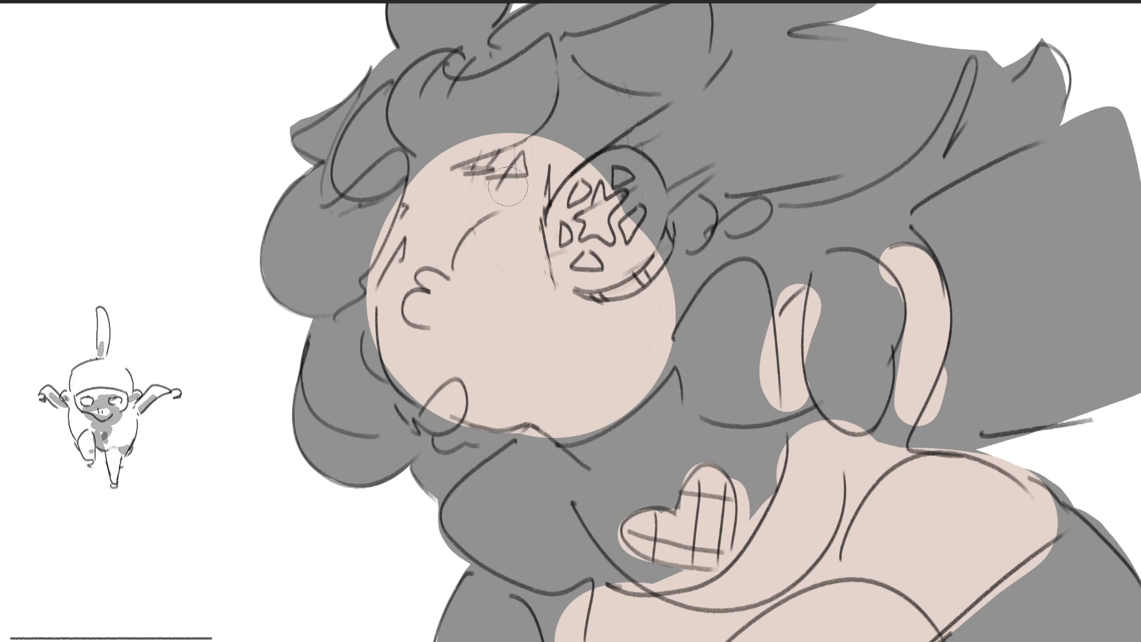
drag(1045, 57, 1040, 127)
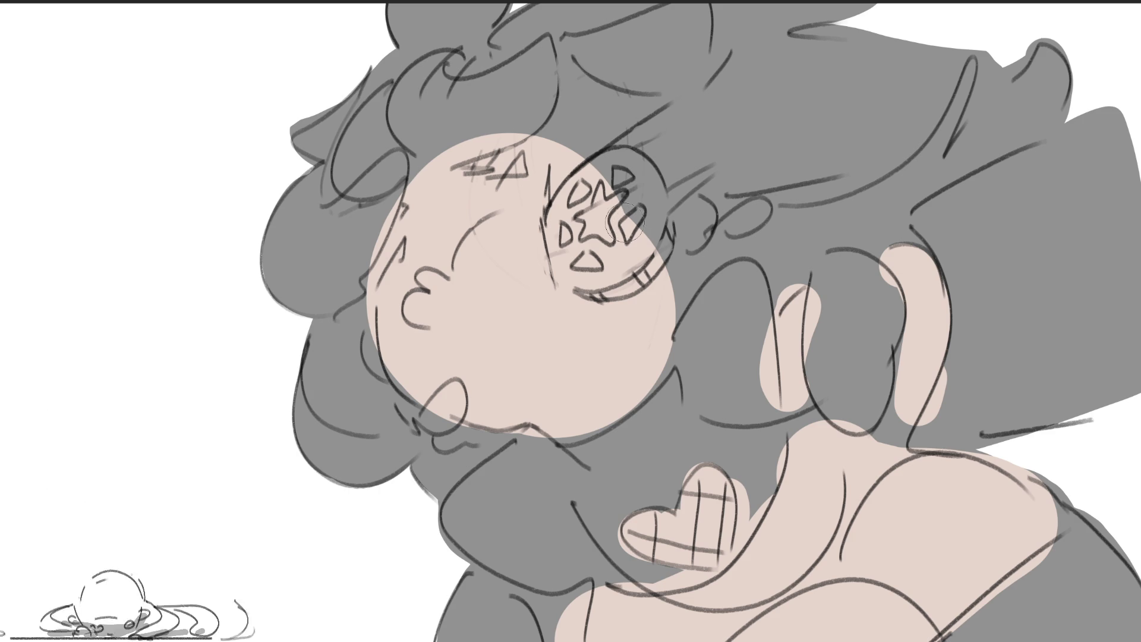
mouse_move(469, 56)
mouse_down()
mouse_move(302, 230)
mouse_move(285, 298)
mouse_move(321, 345)
mouse_up()
Brush pink over the lower-left, upper and right hair, then add a dark crown patch.
mouse_move(351, 249)
mouse_down()
mouse_move(357, 405)
mouse_move(333, 416)
mouse_move(345, 451)
mouse_move(383, 367)
mouse_move(386, 487)
mouse_move(428, 452)
mouse_move(470, 440)
mouse_move(529, 458)
mouse_up()
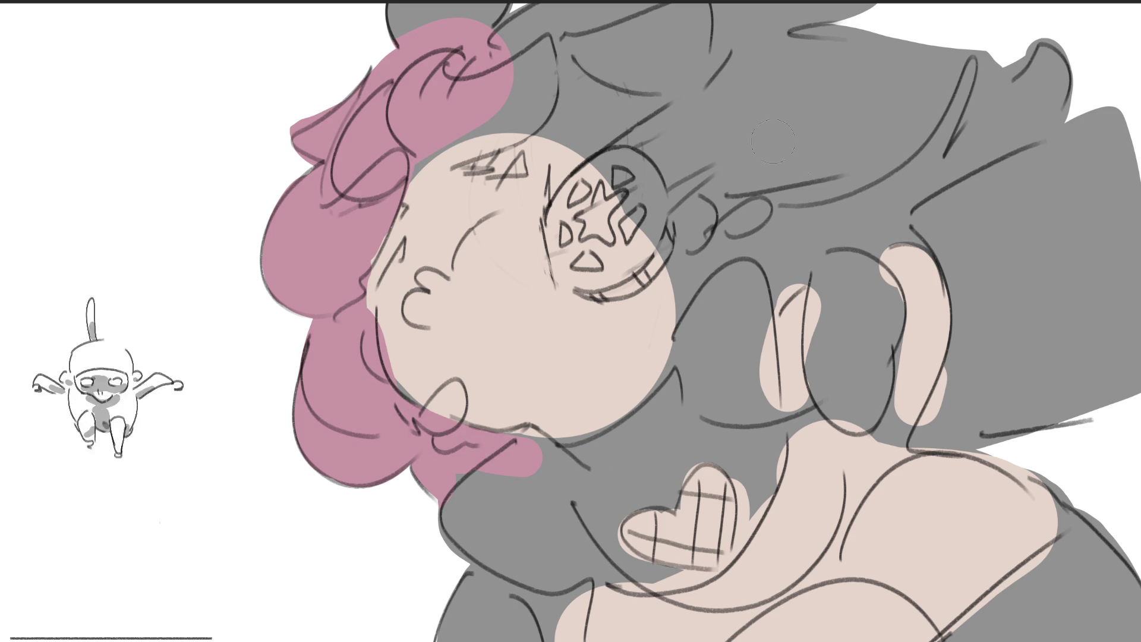
mouse_move(440, 162)
mouse_down()
mouse_move(543, 65)
mouse_move(559, 119)
mouse_move(529, 35)
mouse_move(702, 24)
mouse_move(642, 95)
mouse_move(743, 24)
mouse_move(713, 101)
mouse_up()
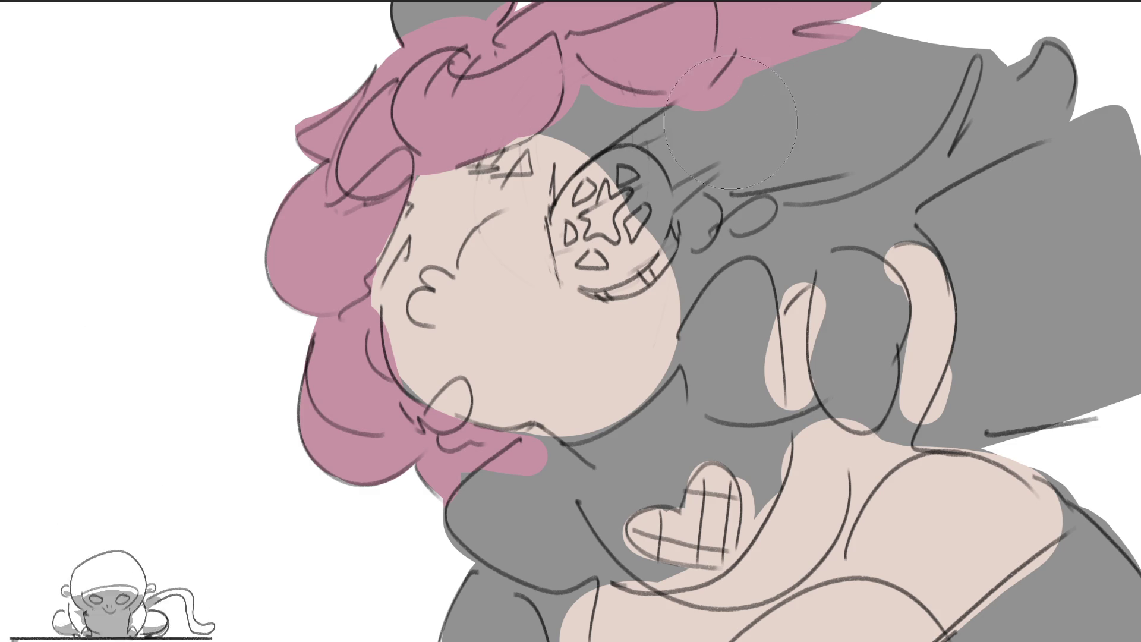
mouse_move(730, 122)
mouse_down()
mouse_move(737, 134)
mouse_move(1028, 98)
mouse_move(845, 178)
mouse_move(764, 198)
mouse_move(790, 297)
mouse_move(552, 77)
mouse_up()
drag(927, 226, 1037, 206)
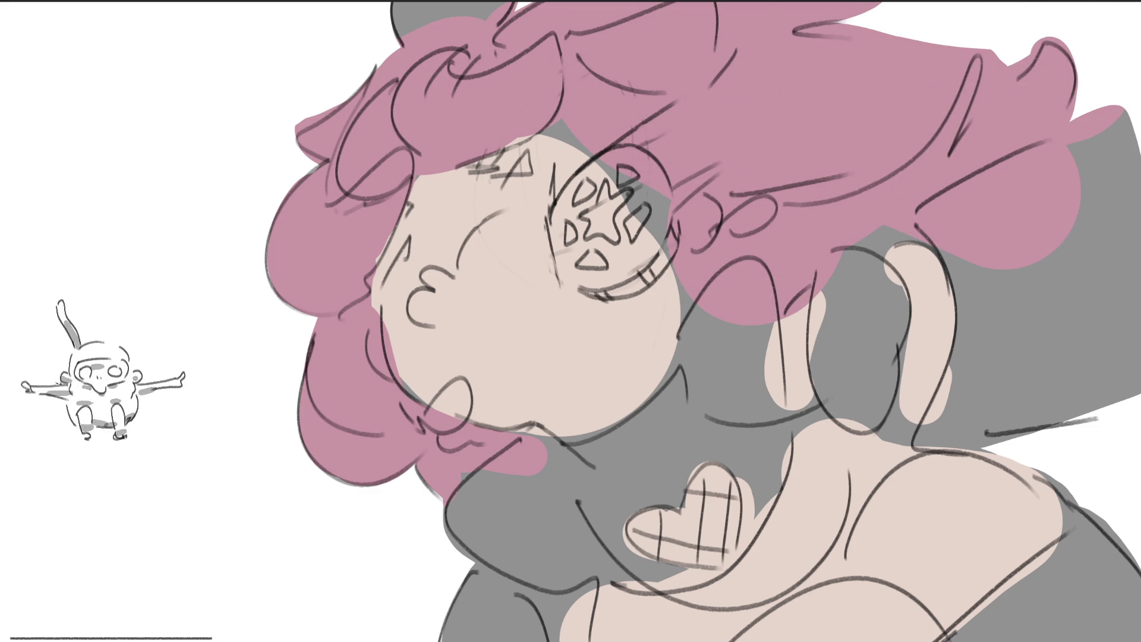
mouse_move(392, 27)
mouse_down()
mouse_move(481, 17)
mouse_move(428, 18)
mouse_move(469, 18)
mouse_up()
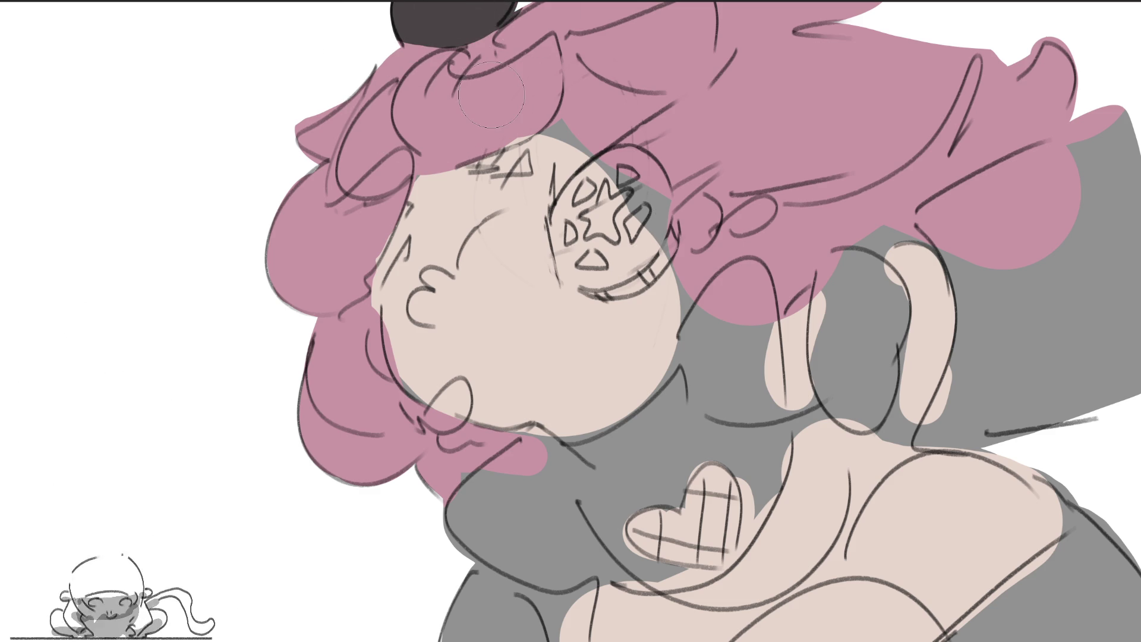
Add dark brown hair strokes, skin tone above the face, and dark grey inside the star eyepatch.
mouse_move(432, 87)
mouse_down()
mouse_move(469, 44)
mouse_move(496, 53)
mouse_up()
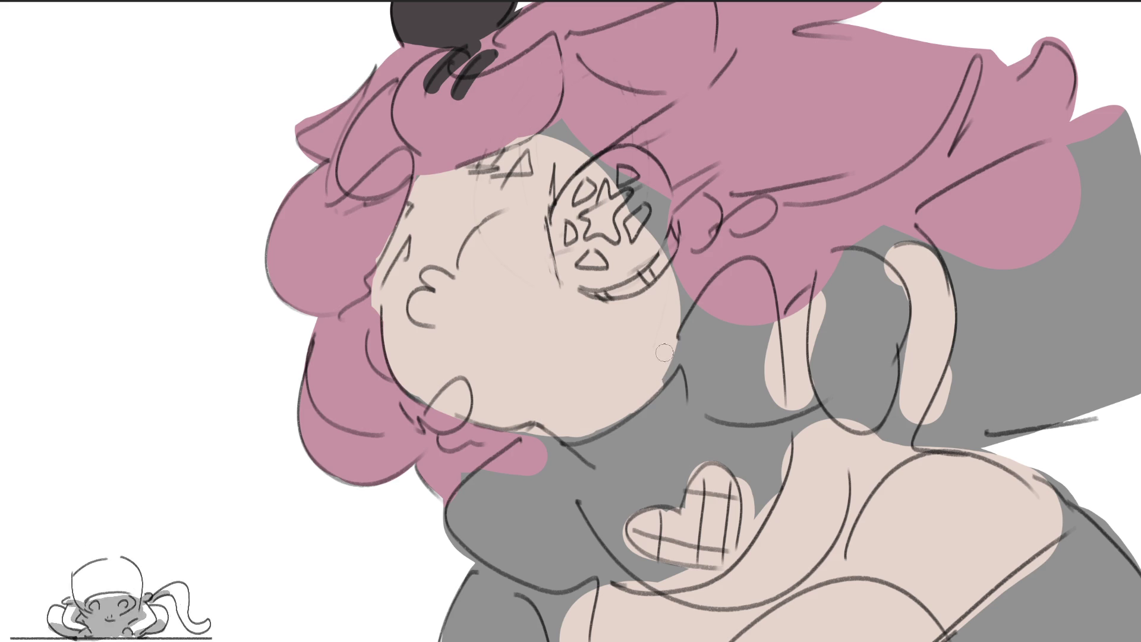
mouse_move(548, 145)
mouse_down()
mouse_move(573, 128)
mouse_move(589, 143)
mouse_move(547, 144)
mouse_up()
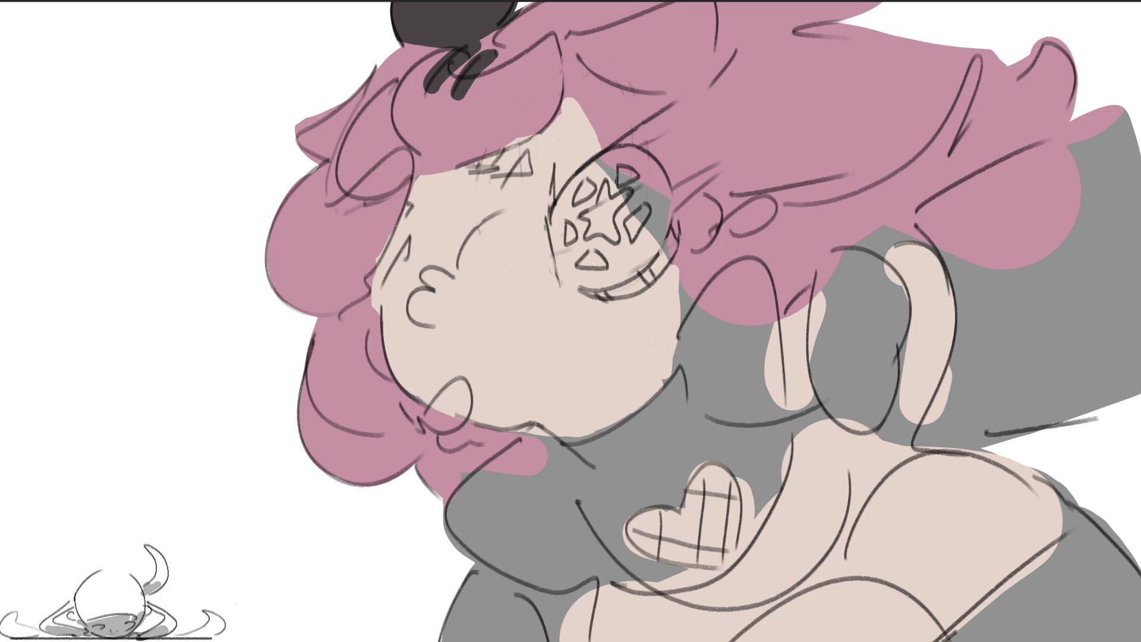
mouse_move(625, 166)
mouse_down()
mouse_move(630, 202)
mouse_move(594, 231)
mouse_move(565, 203)
mouse_move(588, 262)
mouse_move(619, 279)
mouse_move(648, 250)
mouse_move(635, 204)
mouse_move(659, 172)
mouse_move(630, 173)
mouse_up()
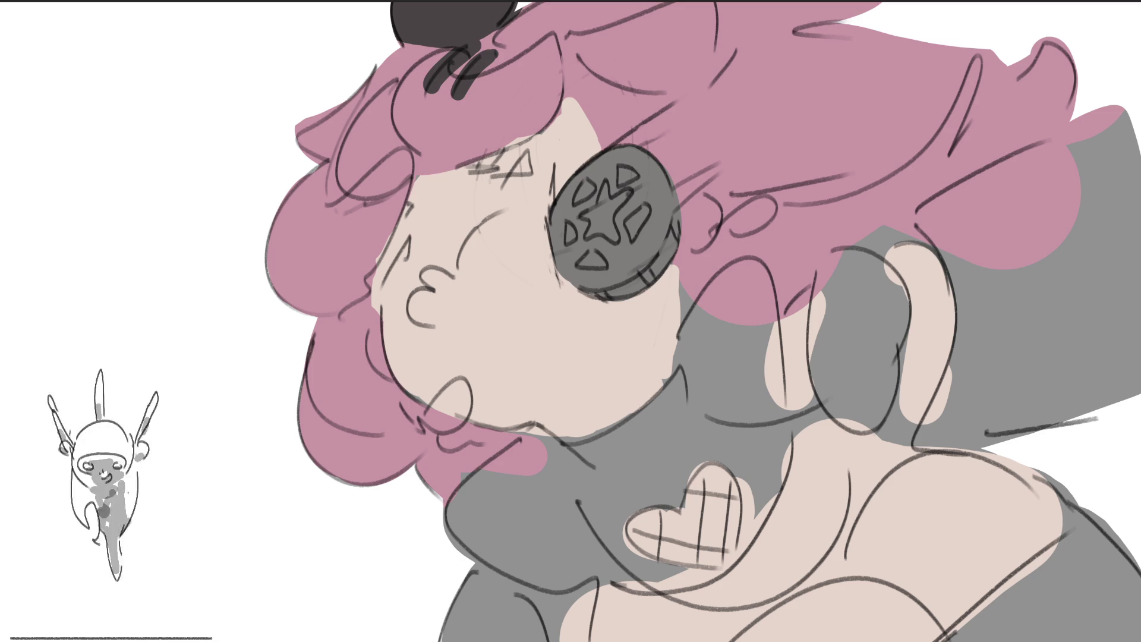
Repaint the eyepatch lighter grey, add a dark choker, and darken the sleeve's top band.
mouse_move(642, 160)
mouse_down()
mouse_move(571, 237)
mouse_move(595, 256)
mouse_move(647, 189)
mouse_move(619, 220)
mouse_up()
drag(571, 256, 606, 232)
mouse_move(683, 381)
mouse_down()
mouse_move(784, 436)
mouse_move(684, 453)
mouse_move(619, 516)
mouse_move(631, 559)
mouse_up()
mouse_move(918, 209)
mouse_down()
mouse_move(946, 416)
mouse_move(1138, 413)
mouse_up()
drag(920, 211, 1124, 111)
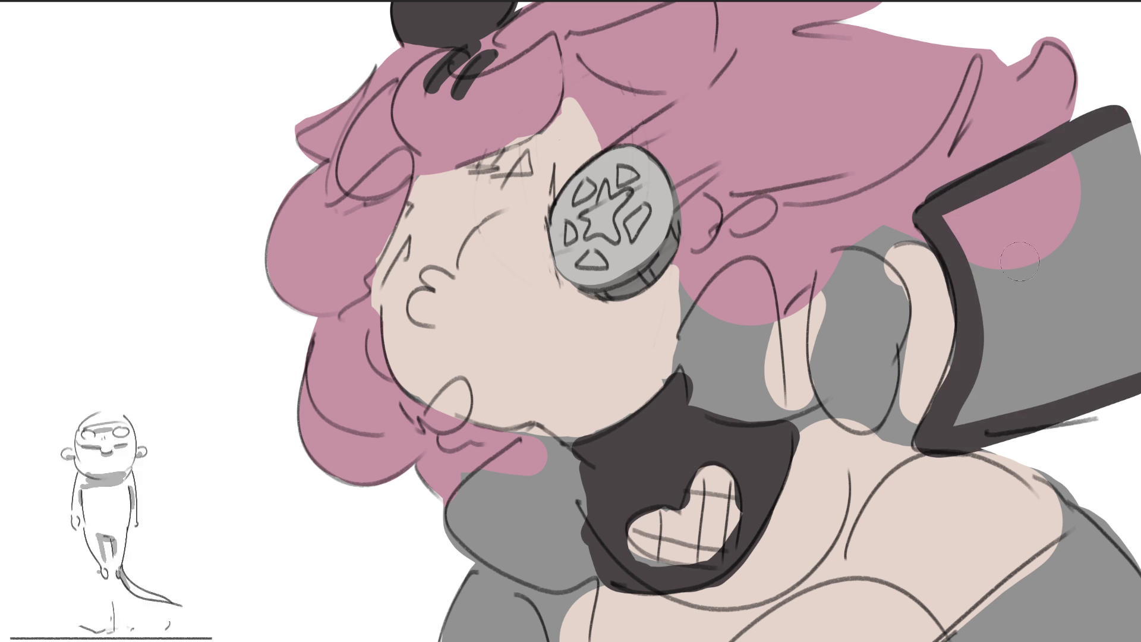
mouse_move(949, 235)
mouse_down()
mouse_move(1106, 140)
mouse_move(987, 235)
mouse_move(990, 416)
mouse_move(1129, 267)
mouse_move(1140, 206)
mouse_up()
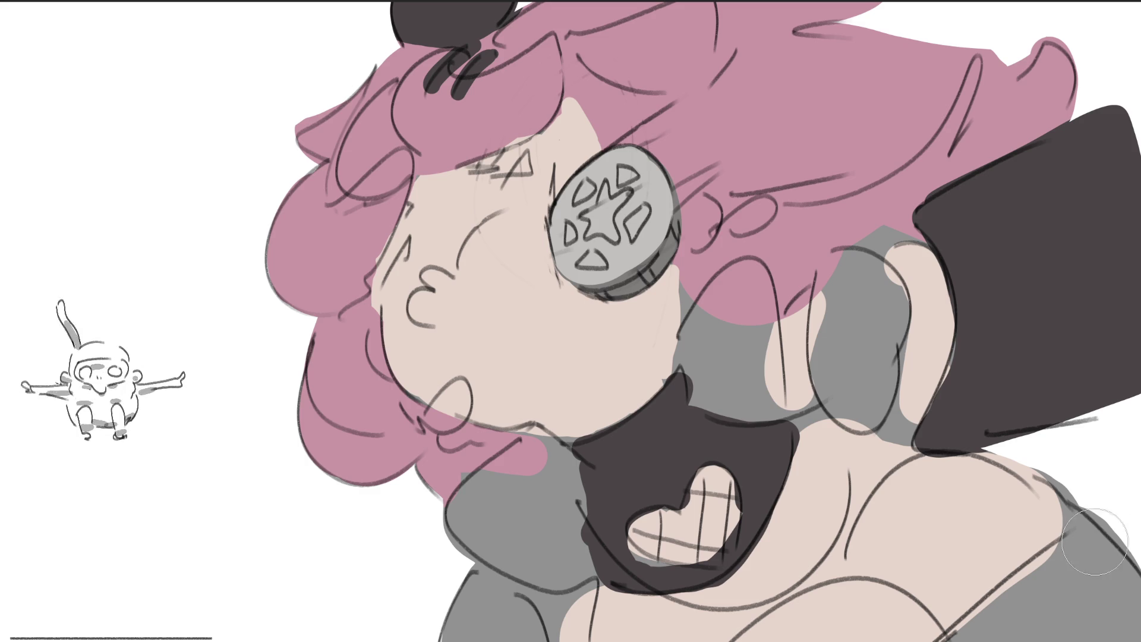
Paint a dark band along the lower shoulder and white collar pieces on both sides.
mouse_move(1065, 487)
mouse_down()
mouse_move(1022, 458)
mouse_move(1070, 529)
mouse_move(1096, 517)
mouse_move(1023, 594)
mouse_up()
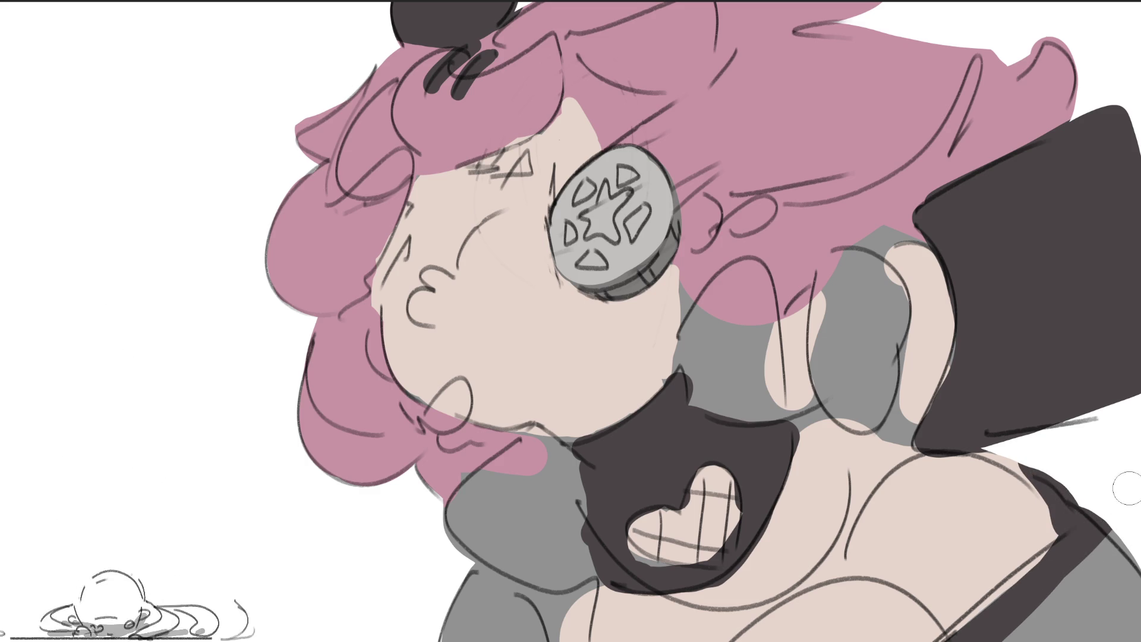
mouse_move(1088, 562)
mouse_down()
mouse_move(1070, 595)
mouse_move(1127, 618)
mouse_up()
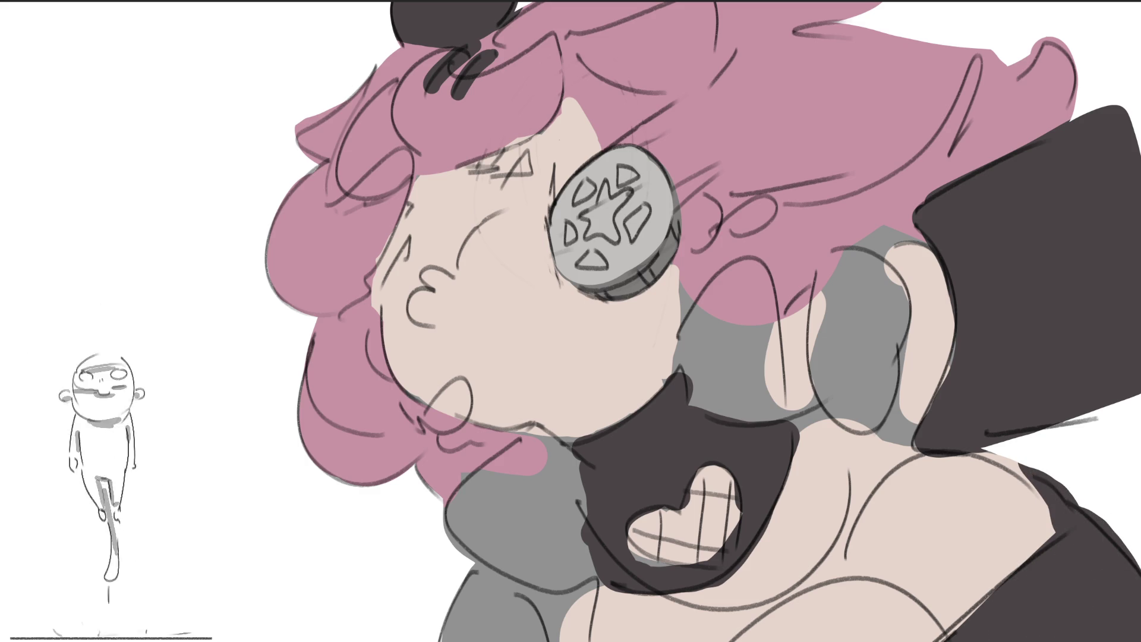
mouse_move(469, 562)
mouse_down()
mouse_move(552, 625)
mouse_move(588, 592)
mouse_move(582, 604)
mouse_up()
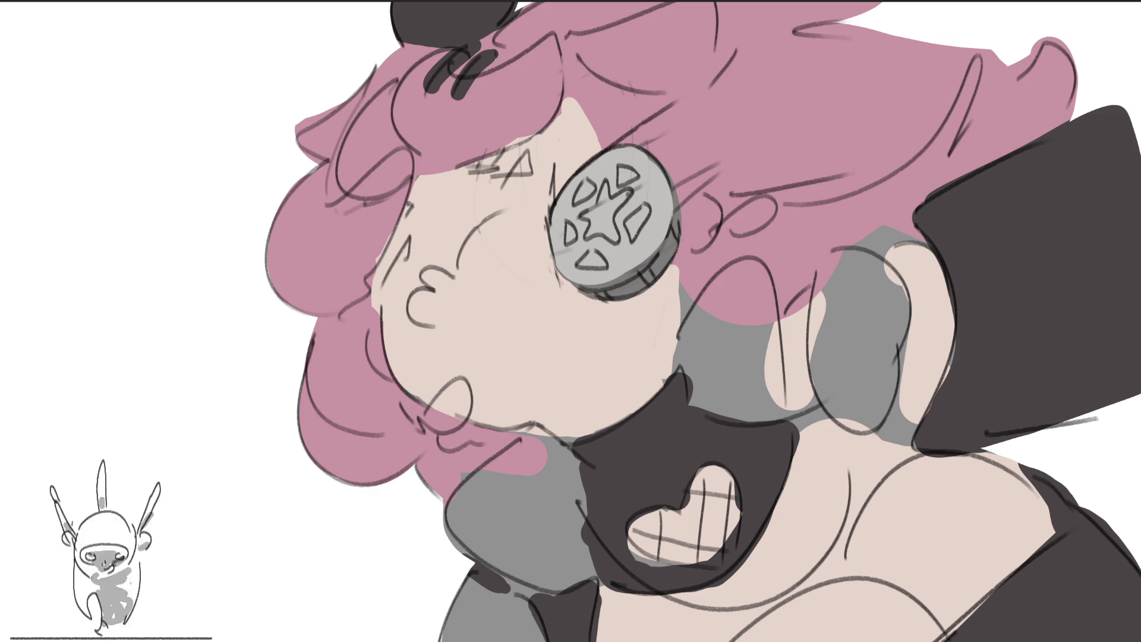
mouse_move(539, 455)
mouse_down()
mouse_move(514, 476)
mouse_move(524, 553)
mouse_move(543, 466)
mouse_move(566, 554)
mouse_move(511, 577)
mouse_move(535, 571)
mouse_up()
mouse_move(743, 286)
mouse_down()
mouse_move(677, 354)
mouse_move(748, 343)
mouse_move(753, 380)
mouse_move(773, 405)
mouse_up()
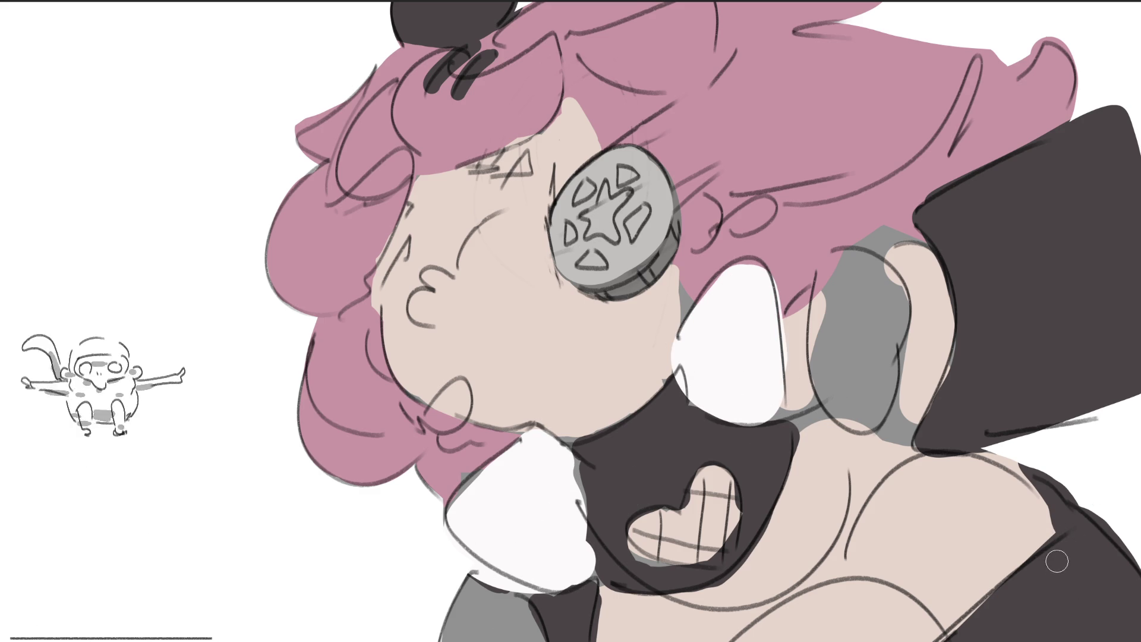
Letter the dark strap in white, shade the ear-like shape darker grey, and fill bottom gaps with skin tone.
drag(1083, 555, 978, 641)
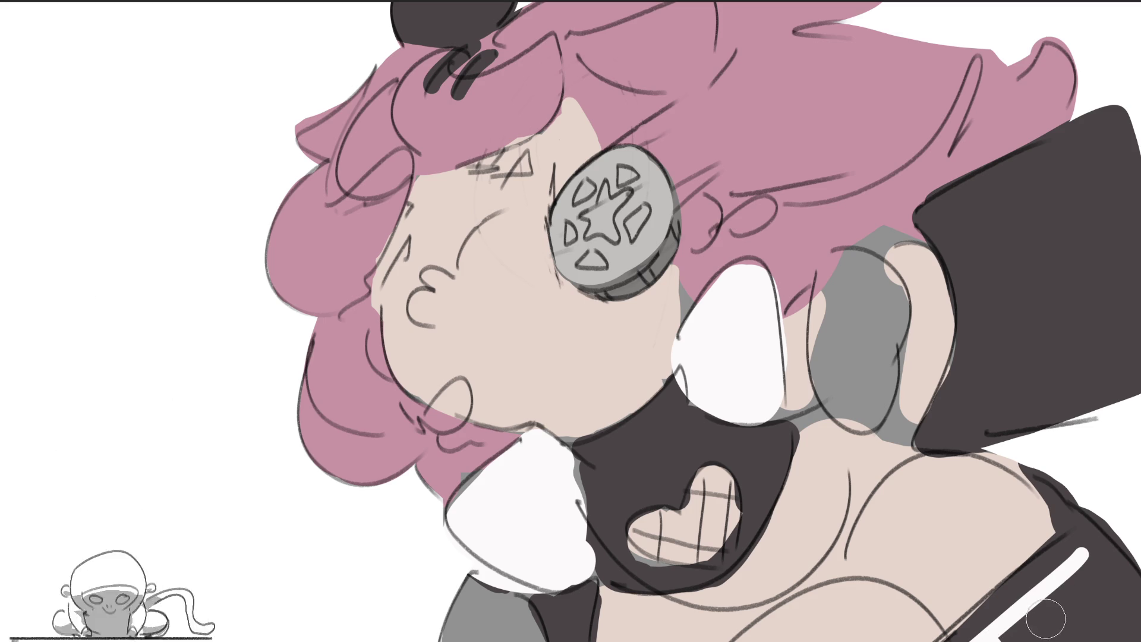
drag(1064, 585, 1055, 641)
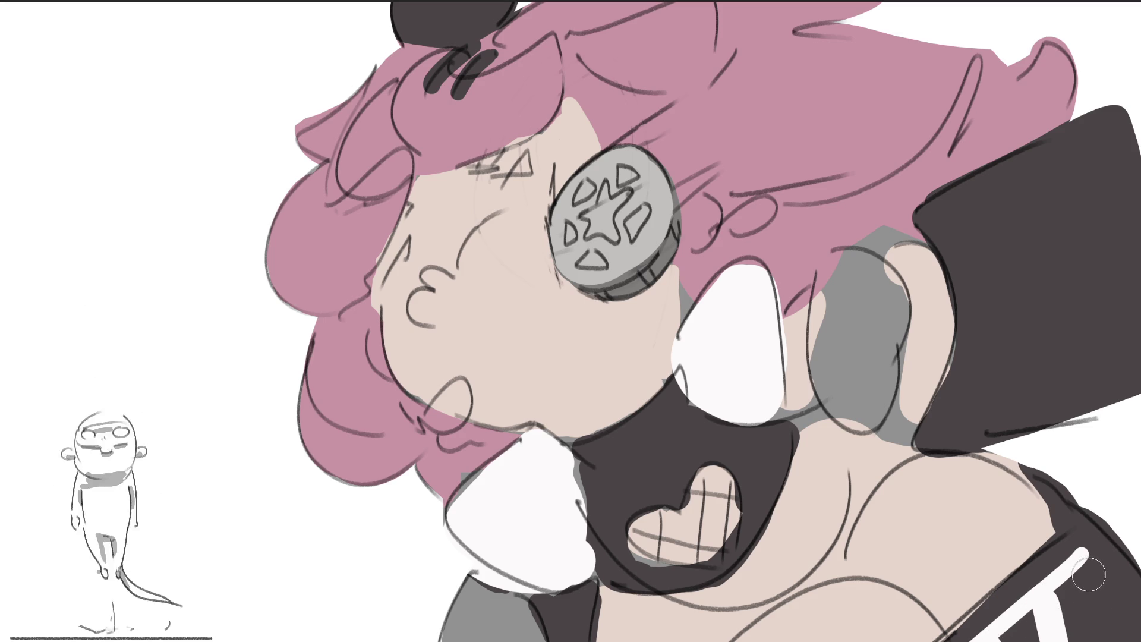
mouse_move(1100, 547)
mouse_down()
mouse_move(1088, 639)
mouse_move(1133, 625)
mouse_up()
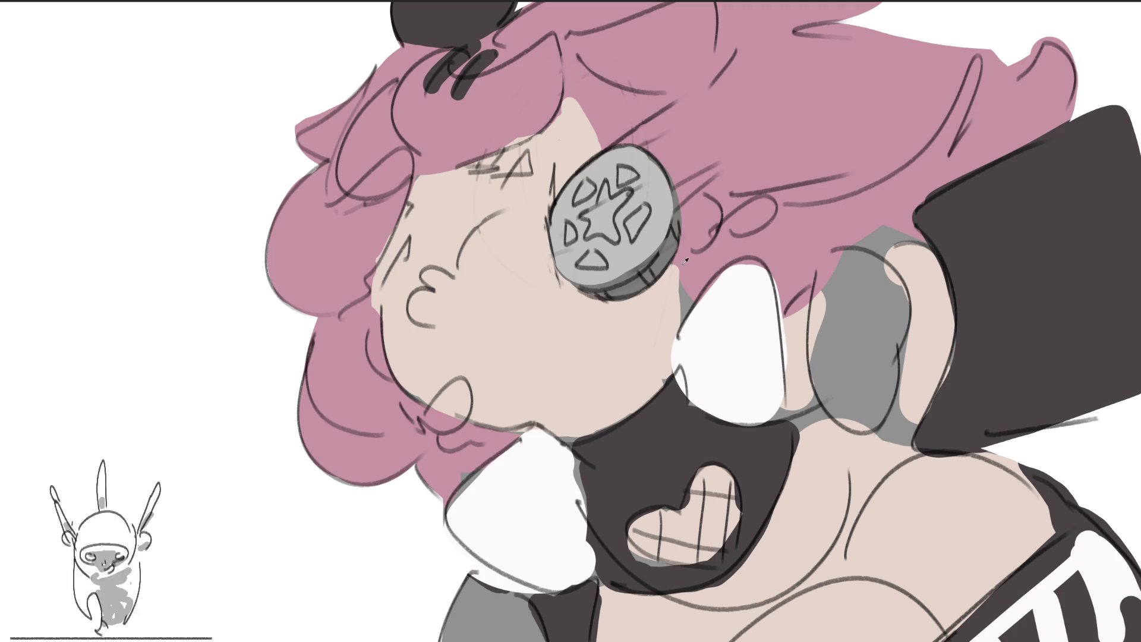
mouse_move(858, 303)
mouse_down()
mouse_move(853, 271)
mouse_move(814, 291)
mouse_move(832, 404)
mouse_move(885, 339)
mouse_move(868, 262)
mouse_move(898, 309)
mouse_up()
mouse_move(495, 592)
mouse_down()
mouse_move(511, 618)
mouse_move(452, 601)
mouse_move(511, 636)
mouse_up()
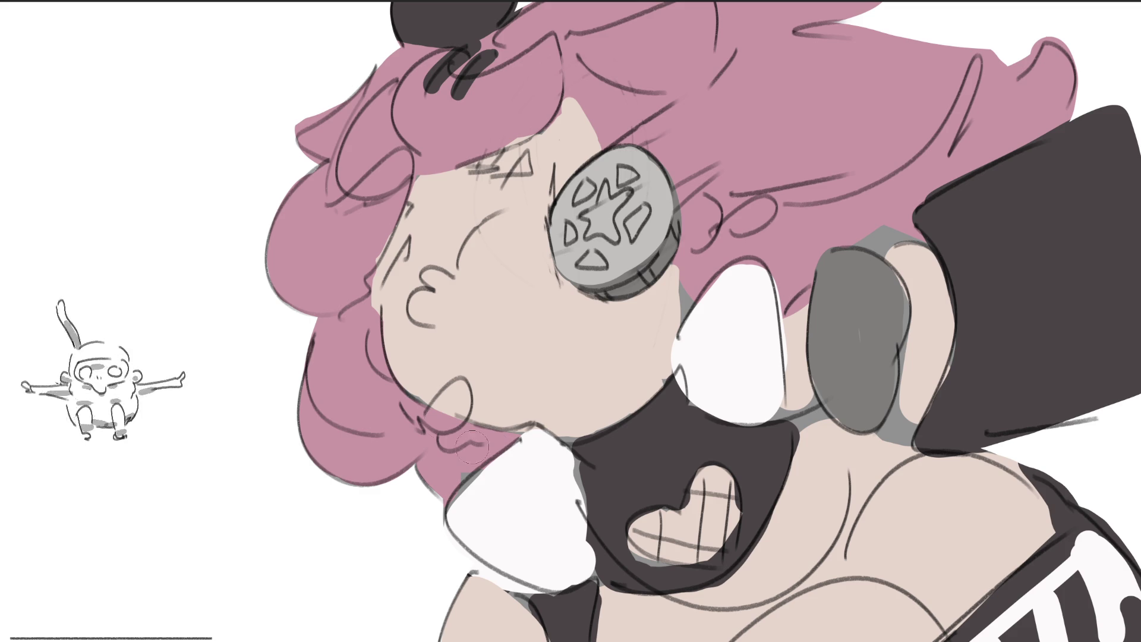
Colour both earrings tan, brush sampled cheek colour onto the ear, and darken eyepatch details.
drag(458, 387, 438, 415)
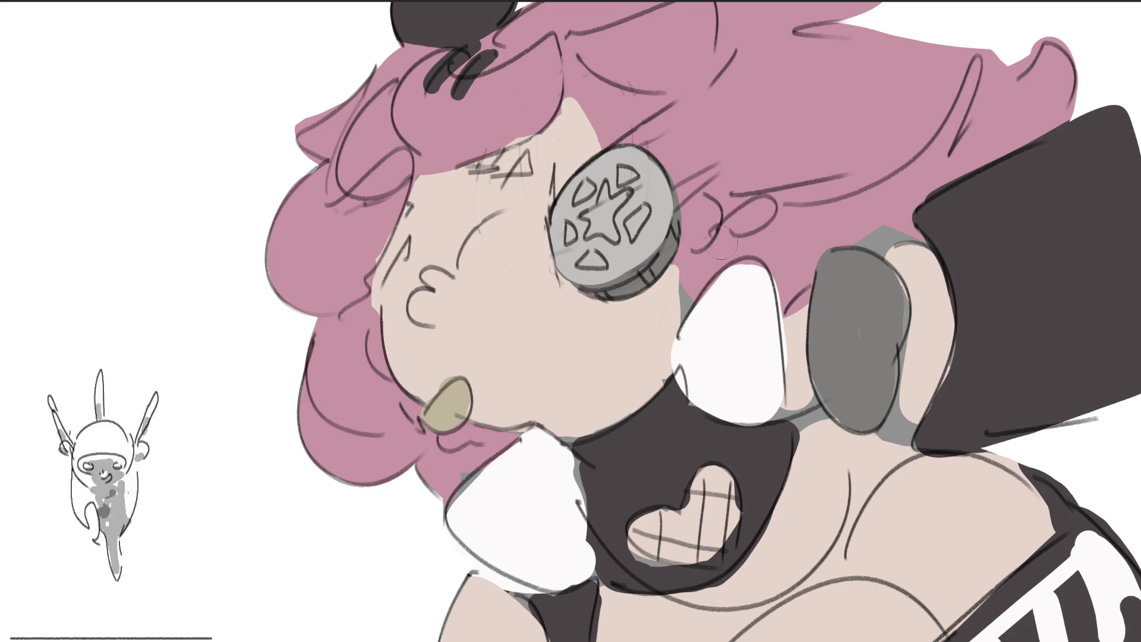
drag(760, 213, 716, 237)
click(578, 315)
mouse_move(700, 199)
mouse_down()
mouse_move(692, 237)
mouse_move(697, 199)
mouse_up()
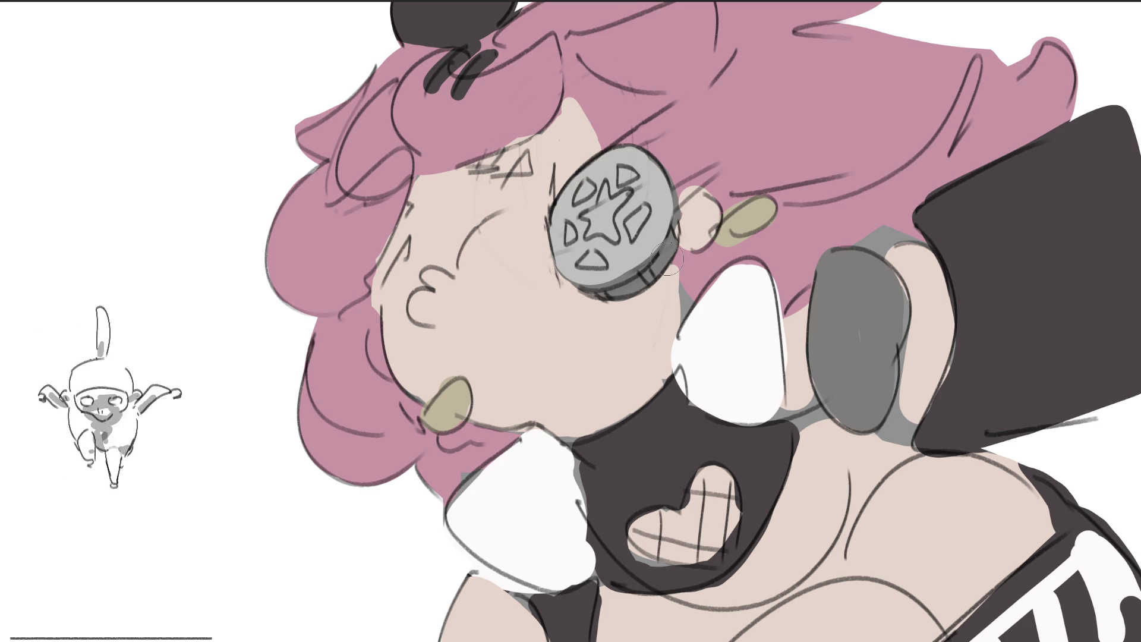
mouse_move(631, 224)
mouse_down()
mouse_move(588, 259)
mouse_move(595, 267)
mouse_up()
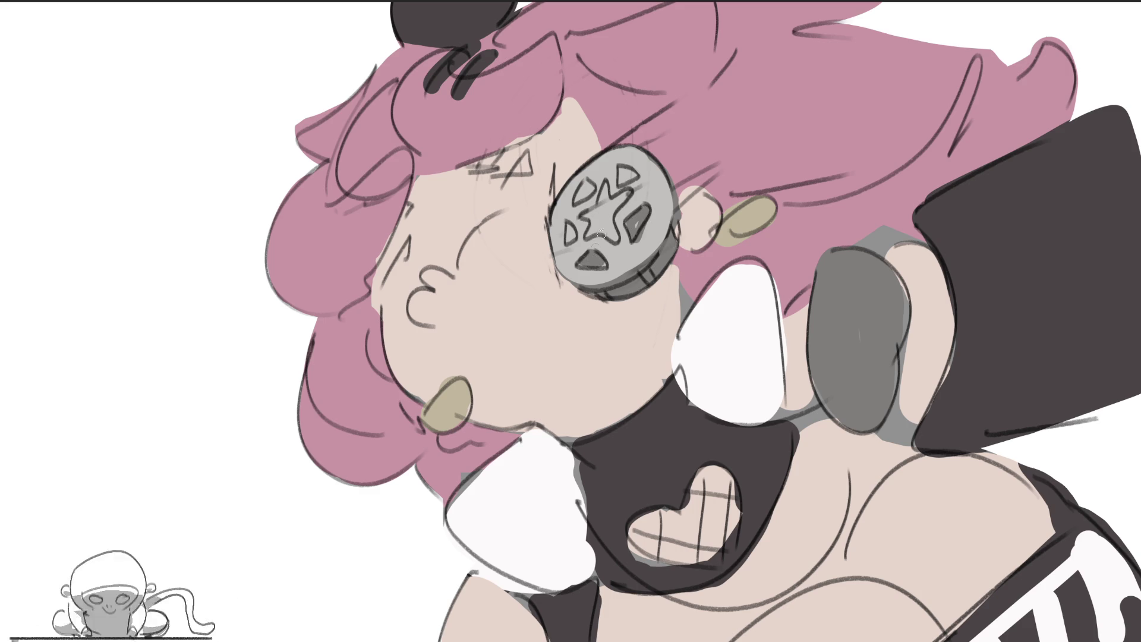
Darken the star coin's triangle cut-outs, skin over the hair by the earring, and shade the face's left edge plum.
drag(574, 225, 571, 239)
mouse_move(579, 185)
mouse_down()
mouse_move(585, 193)
mouse_move(633, 178)
mouse_move(585, 224)
mouse_move(606, 223)
mouse_move(602, 234)
mouse_move(626, 191)
mouse_up()
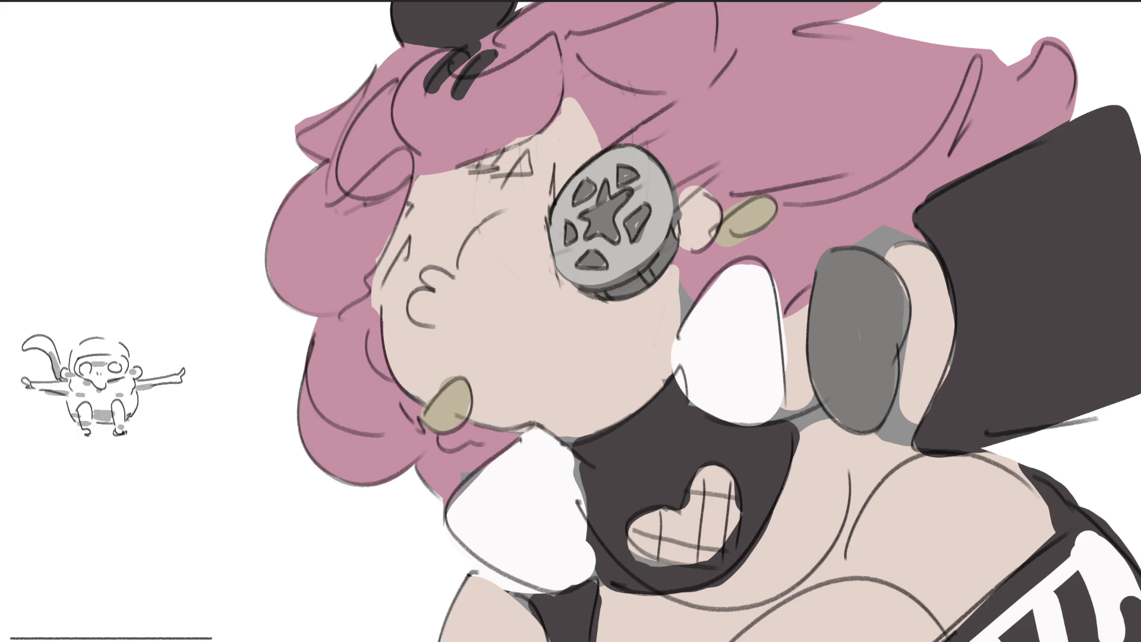
drag(405, 398, 421, 413)
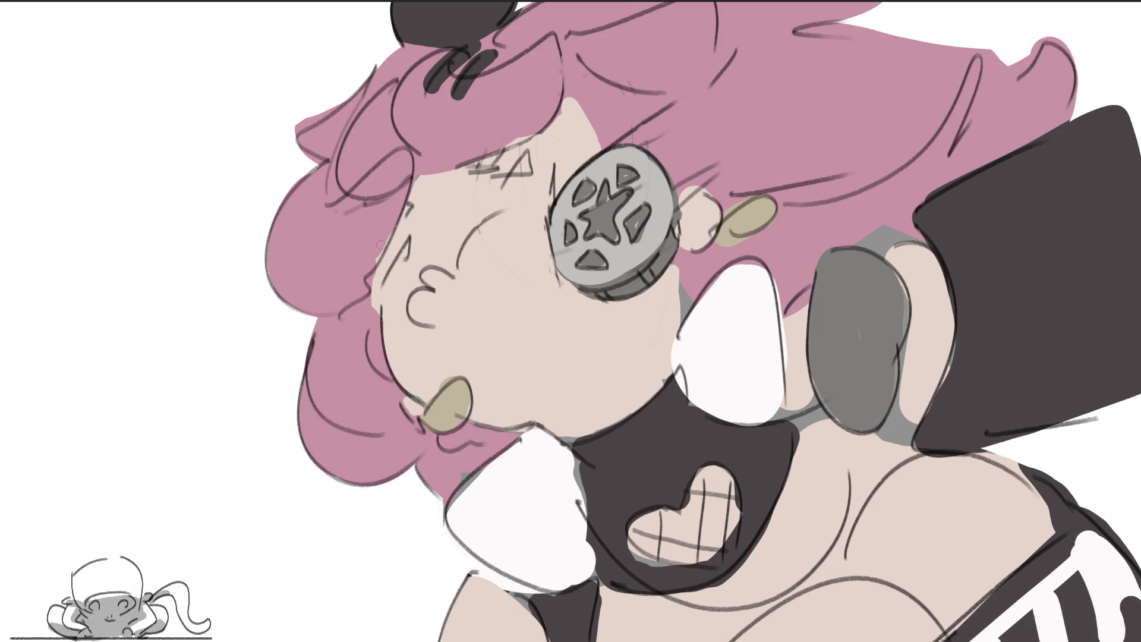
drag(363, 303, 381, 360)
Shade the face's left edge down to the jaw and the right side of the hair dark purple.
mouse_move(375, 279)
mouse_down()
mouse_move(368, 272)
mouse_move(389, 377)
mouse_up()
mouse_move(441, 444)
mouse_down()
mouse_move(508, 431)
mouse_move(458, 469)
mouse_move(428, 475)
mouse_move(465, 462)
mouse_move(452, 460)
mouse_move(461, 443)
mouse_move(432, 499)
mouse_up()
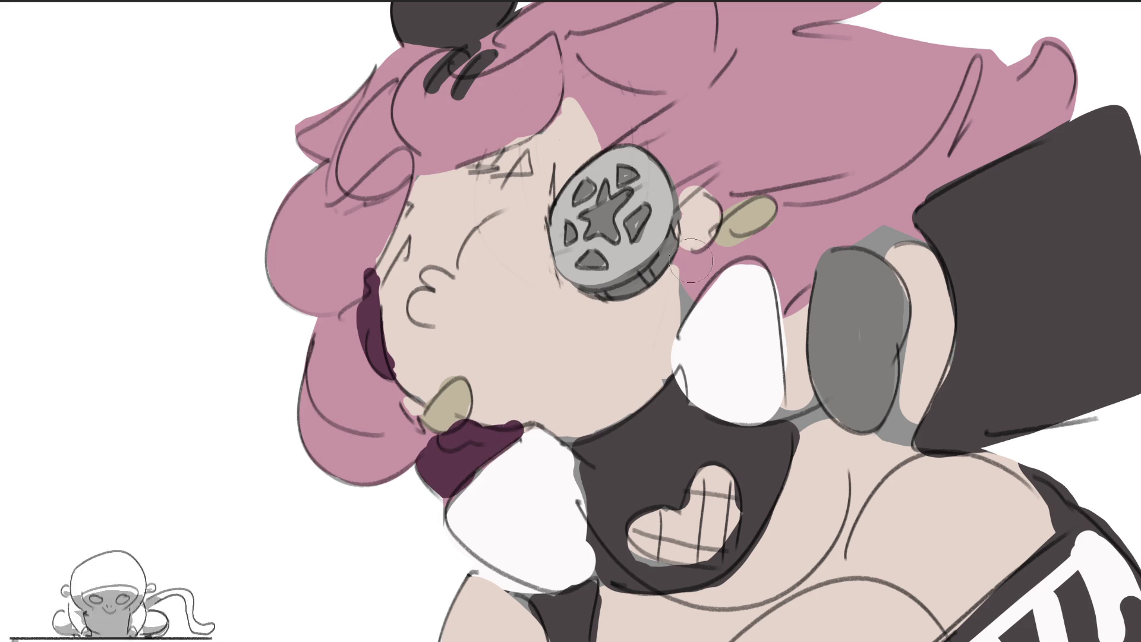
mouse_move(811, 208)
mouse_down()
mouse_move(975, 77)
mouse_move(782, 280)
mouse_move(850, 241)
mouse_move(802, 241)
mouse_move(805, 230)
mouse_move(898, 217)
mouse_move(869, 212)
mouse_up()
drag(952, 158, 1023, 113)
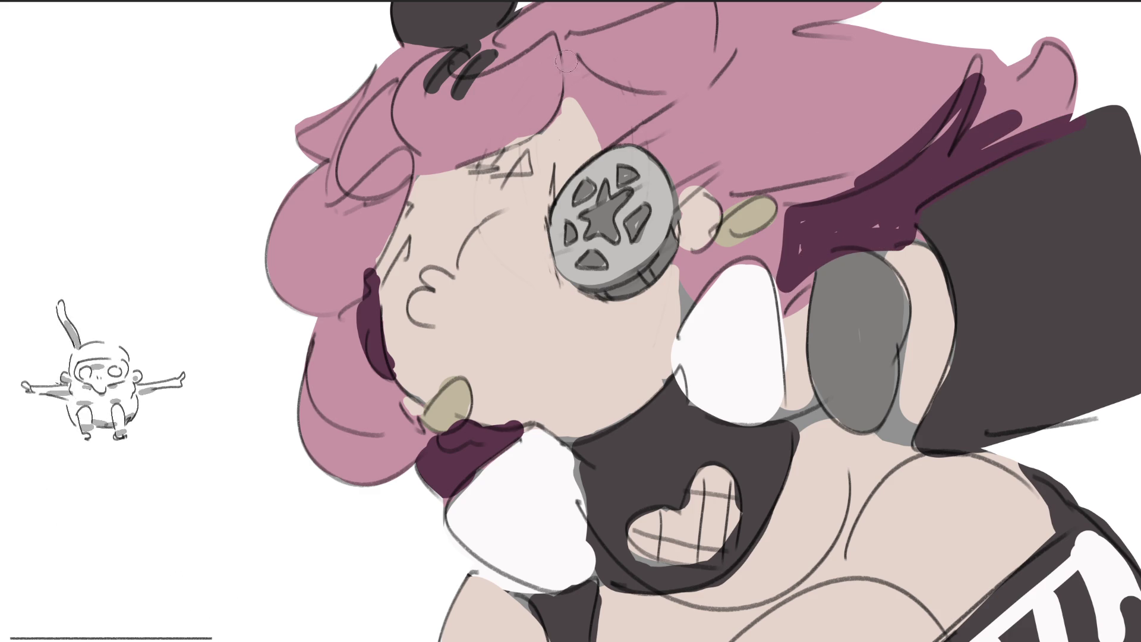
Shade the top and left edge of the hair dark purple, then make the shading semi-transparent.
mouse_move(662, 96)
mouse_down()
mouse_move(573, 54)
mouse_move(669, 90)
mouse_move(594, 101)
mouse_move(570, 119)
mouse_move(565, 89)
mouse_up()
mouse_move(396, 125)
mouse_down()
mouse_move(414, 153)
mouse_move(461, 162)
mouse_move(326, 195)
mouse_up()
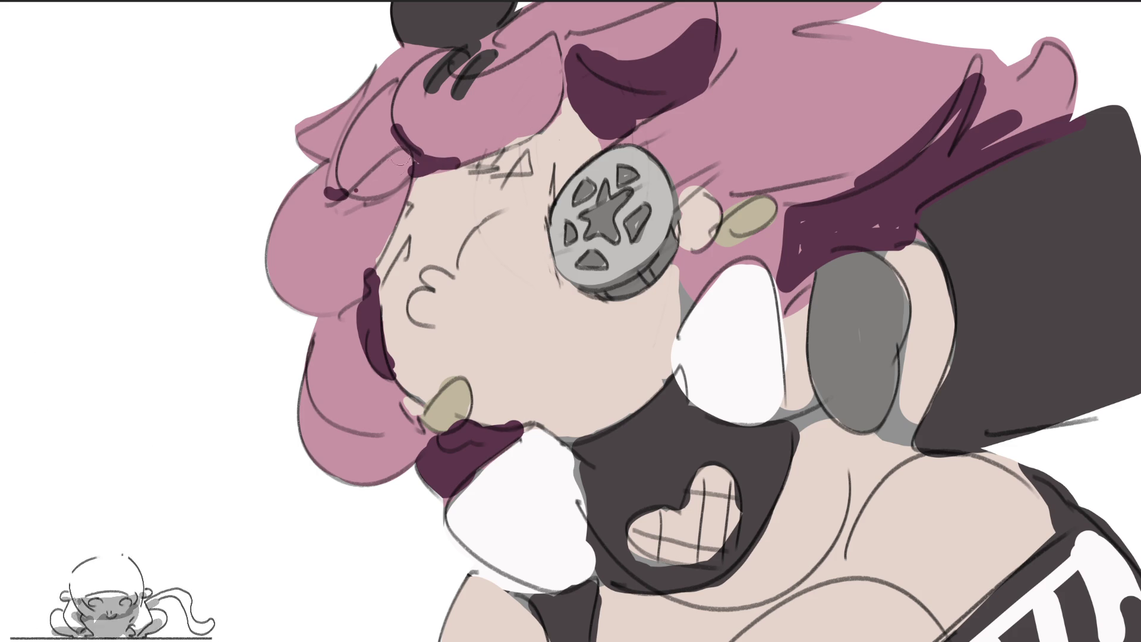
drag(345, 144, 318, 150)
drag(397, 63, 499, 33)
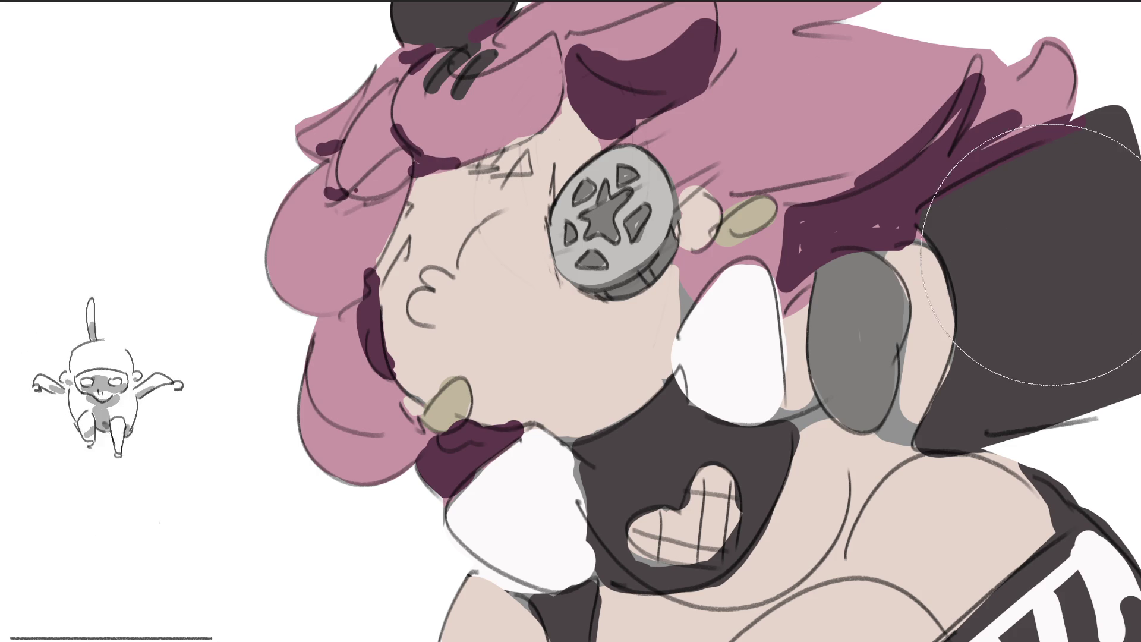
key(5)
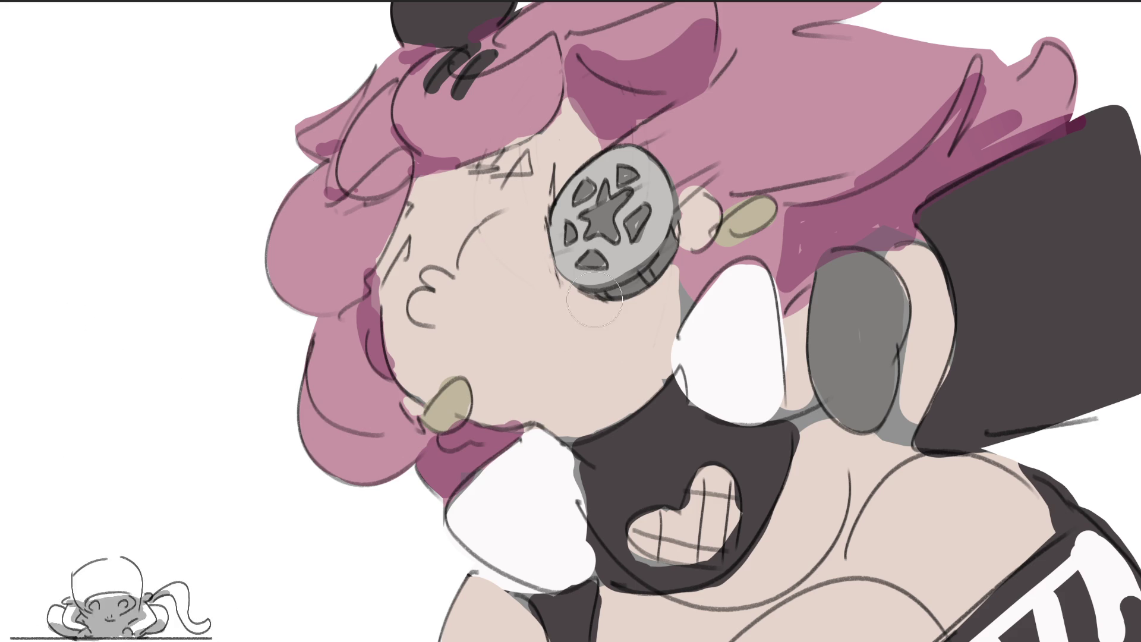
Start a pink blush patch on the cheek just beneath the star eyepatch.
drag(561, 277, 643, 358)
Paint pink blush under the eye-coin, along the brow, beside the nose, and on the chin and jaw.
mouse_move(626, 306)
mouse_down()
mouse_move(611, 310)
mouse_move(642, 301)
mouse_move(651, 315)
mouse_move(651, 278)
mouse_move(615, 297)
mouse_move(648, 350)
mouse_move(669, 285)
mouse_move(651, 371)
mouse_up()
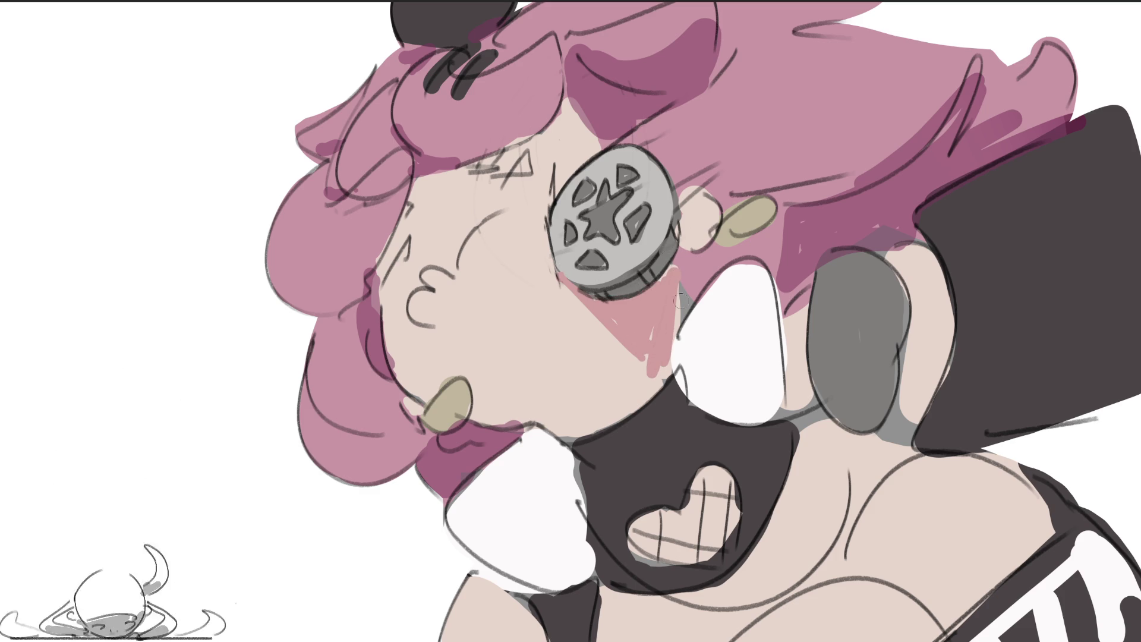
mouse_move(676, 264)
mouse_down()
mouse_move(669, 363)
mouse_move(651, 329)
mouse_move(657, 291)
mouse_up()
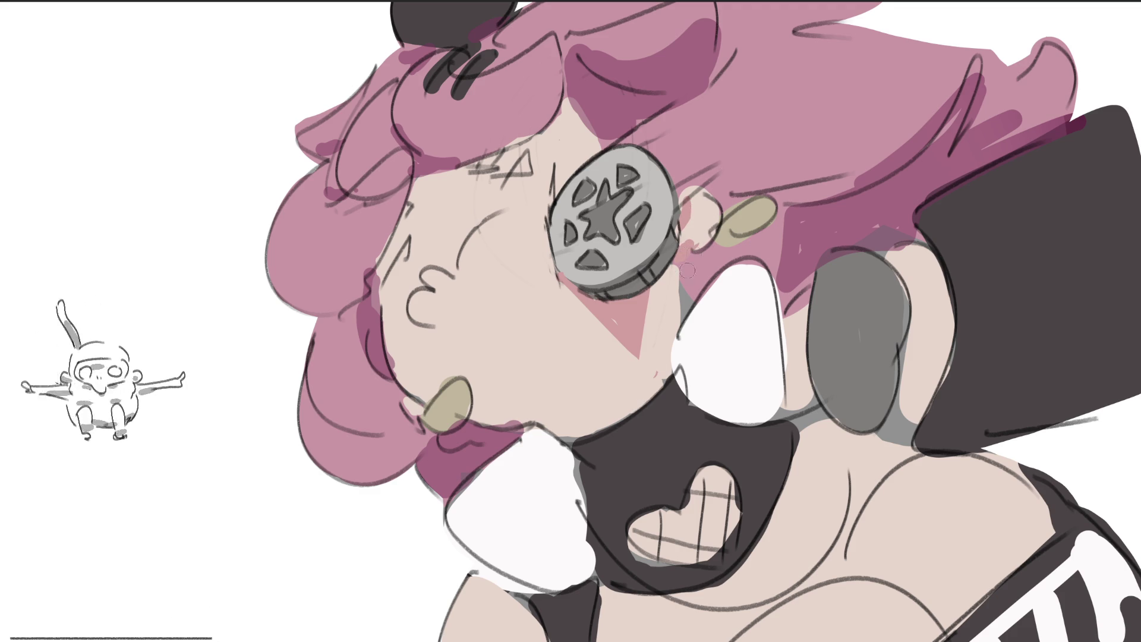
mouse_move(470, 175)
mouse_down()
mouse_move(431, 179)
mouse_move(556, 128)
mouse_move(428, 181)
mouse_move(583, 109)
mouse_up()
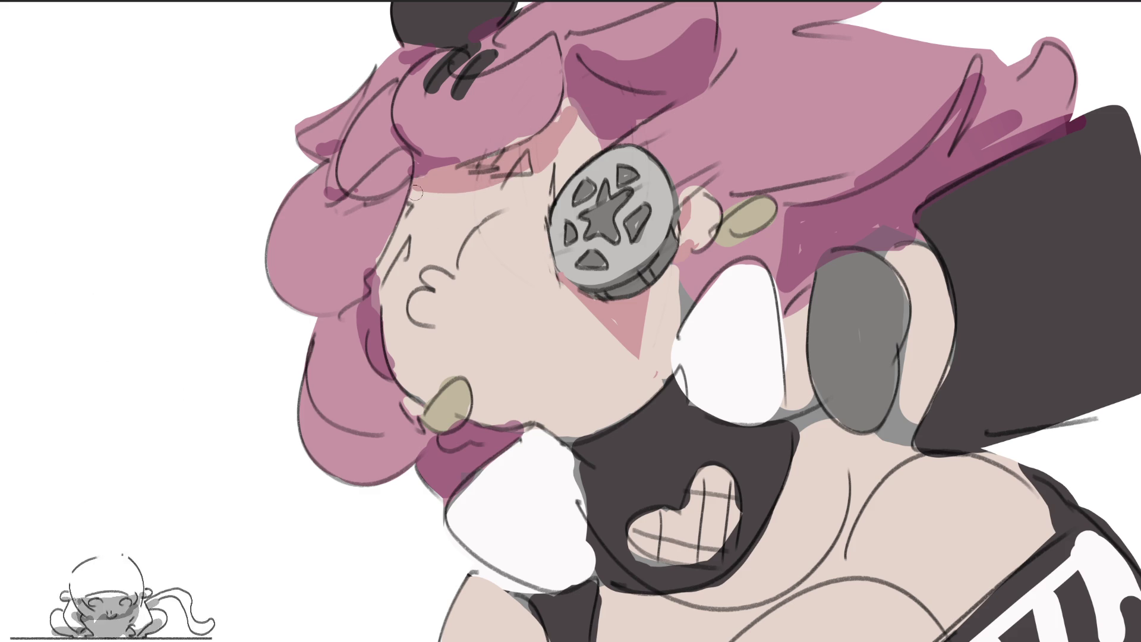
mouse_move(437, 277)
mouse_down()
mouse_move(424, 281)
mouse_move(449, 323)
mouse_up()
click(481, 408)
mouse_move(535, 418)
mouse_down()
mouse_move(621, 362)
mouse_move(660, 312)
mouse_move(671, 271)
mouse_move(654, 345)
mouse_move(553, 425)
mouse_move(659, 349)
mouse_move(651, 423)
mouse_up()
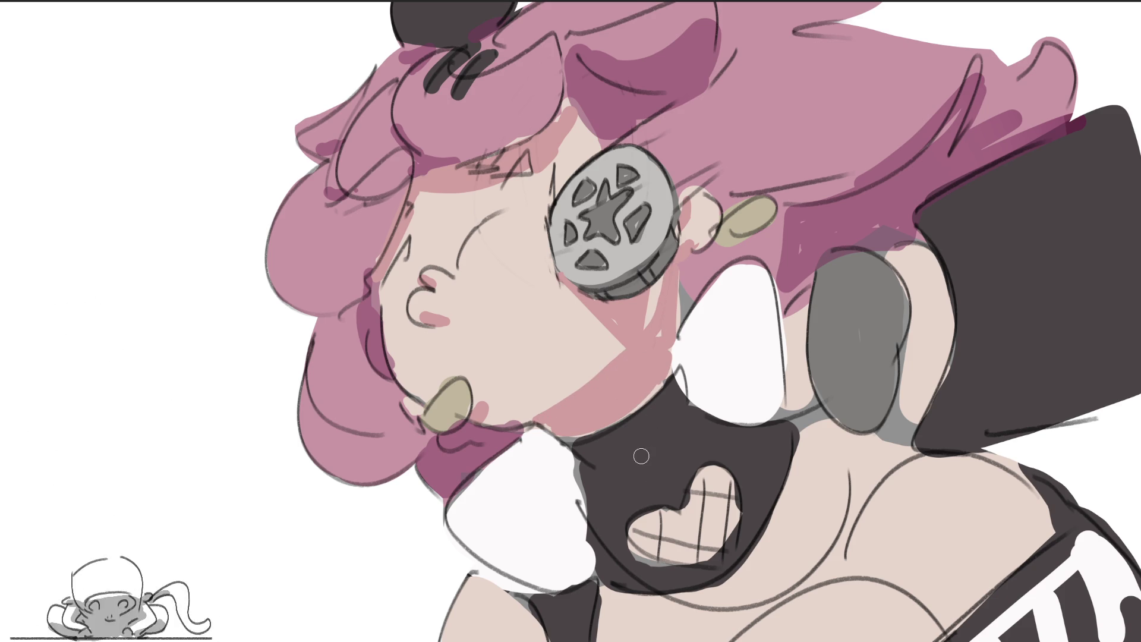
Add pink shading around the grey ear-muff and on both lower shoulders.
mouse_move(928, 368)
mouse_down()
mouse_move(928, 356)
mouse_move(907, 403)
mouse_up()
drag(823, 398, 800, 410)
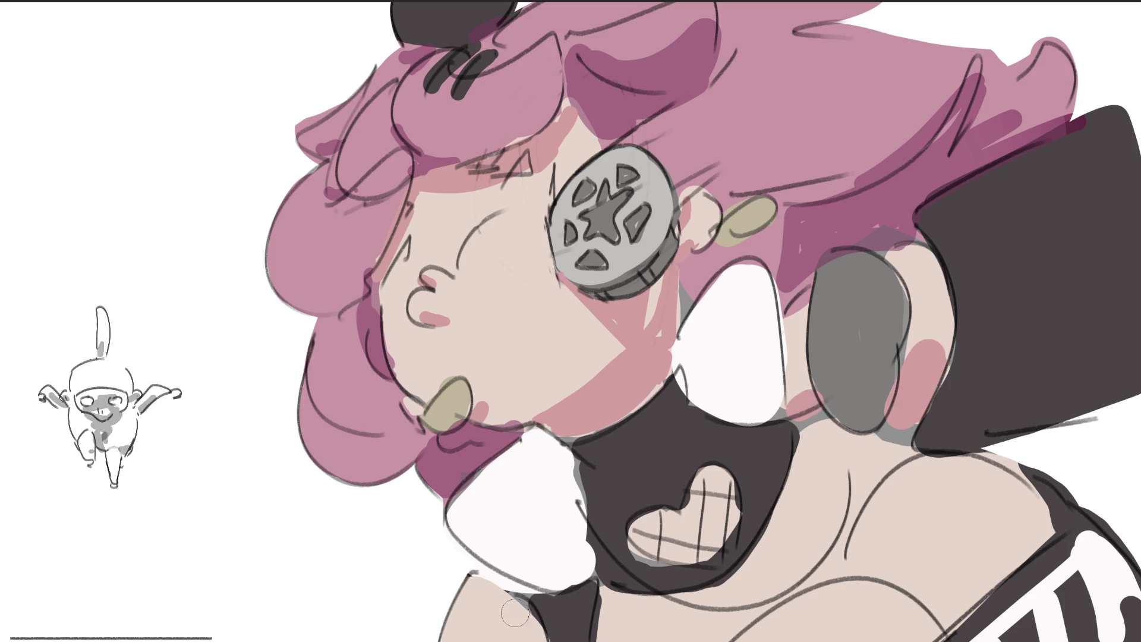
drag(480, 579, 526, 630)
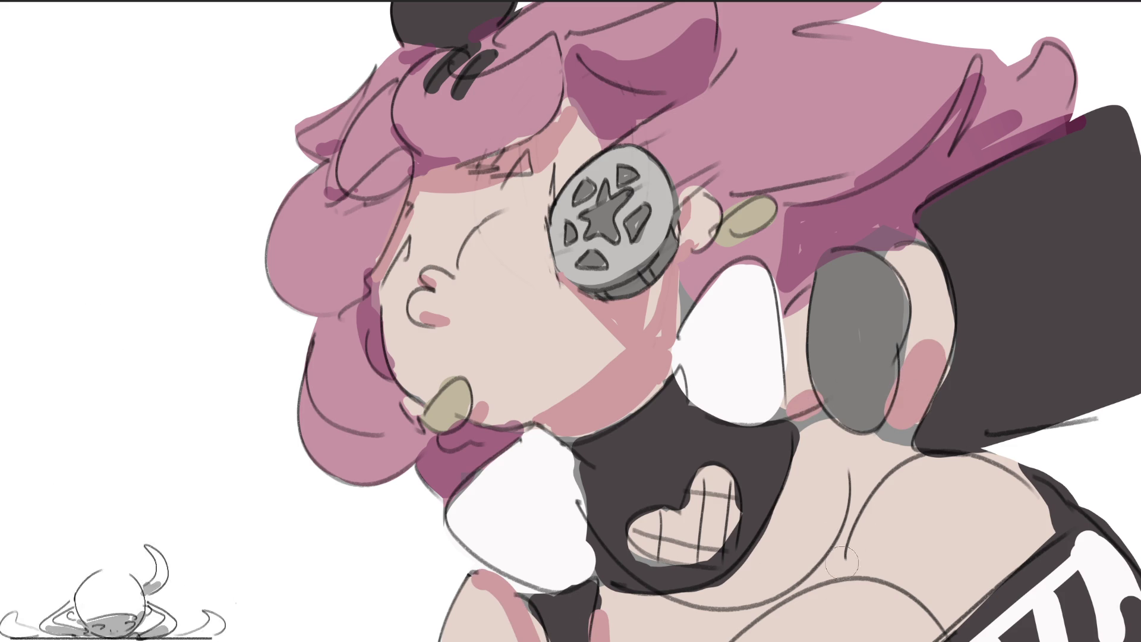
mouse_move(943, 590)
mouse_down()
mouse_move(909, 595)
mouse_move(930, 612)
mouse_move(957, 601)
mouse_up()
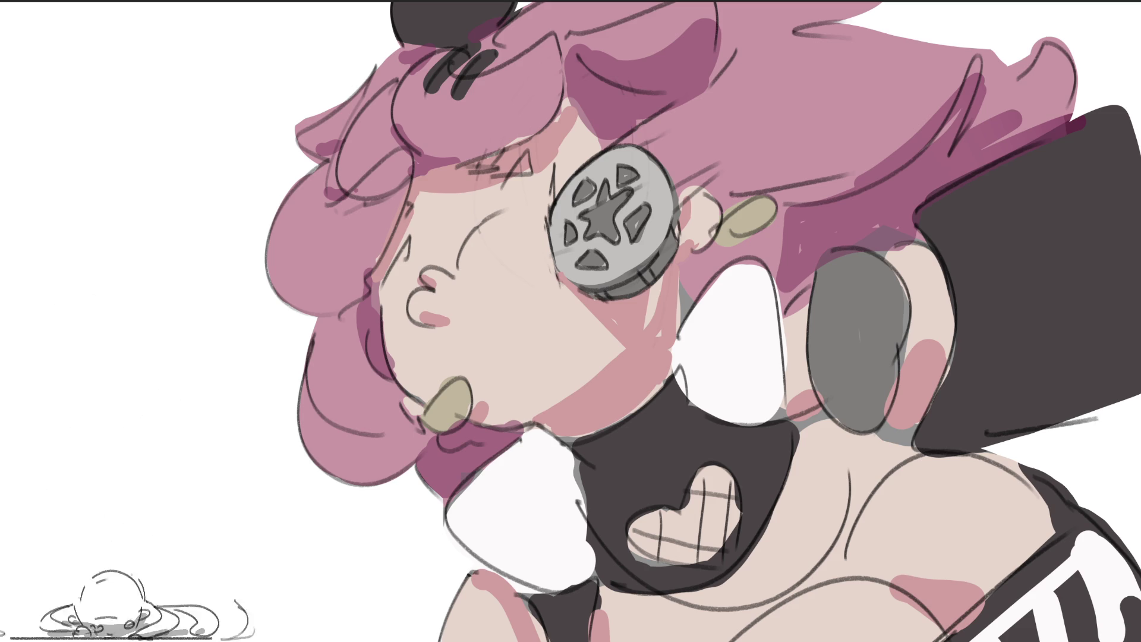
Dab three white highlight dots on the chest.
click(908, 510)
click(830, 569)
click(804, 631)
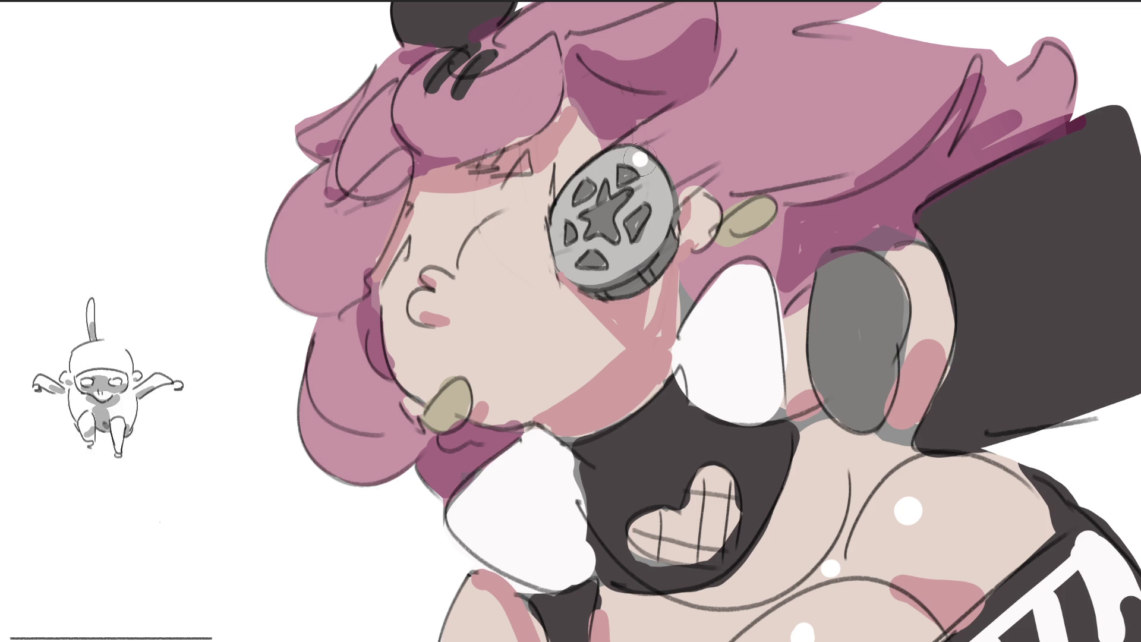
Paint a white shine across the star coin, undoing one stroke and repainting it broader.
drag(632, 162, 573, 256)
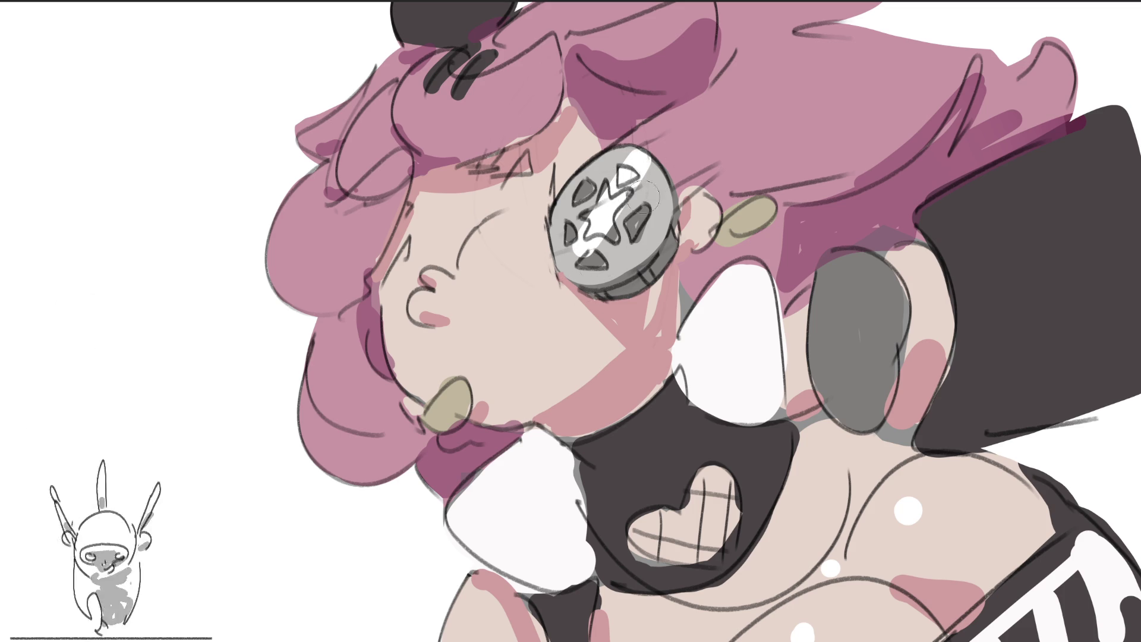
drag(659, 167, 595, 273)
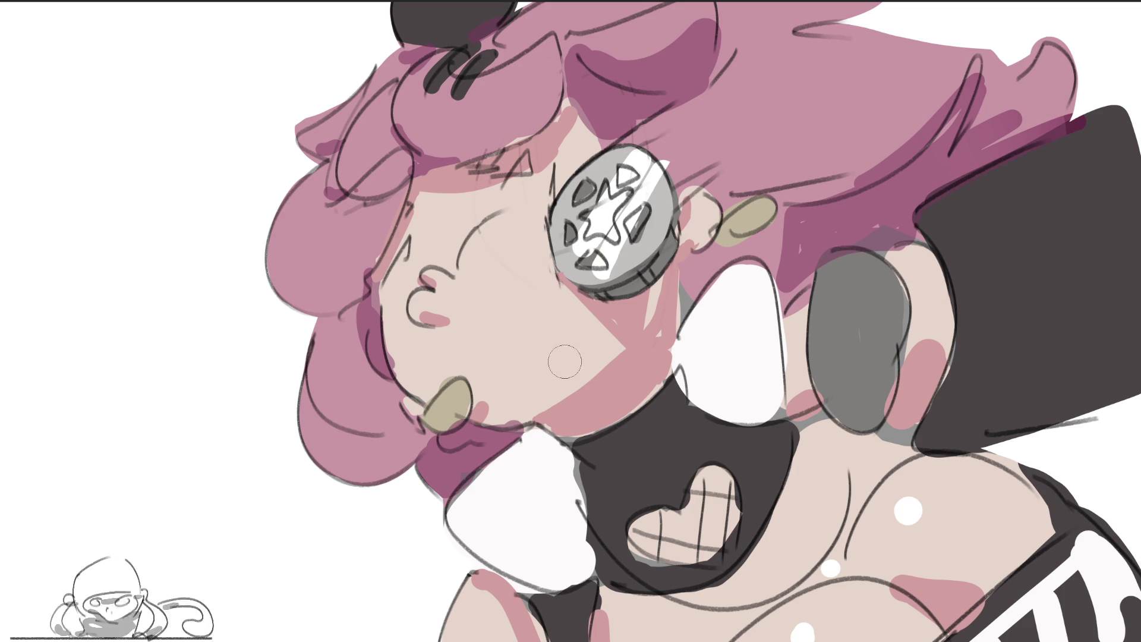
key(ctrl+z)
key(ctrl+z)
key(ctrl+z)
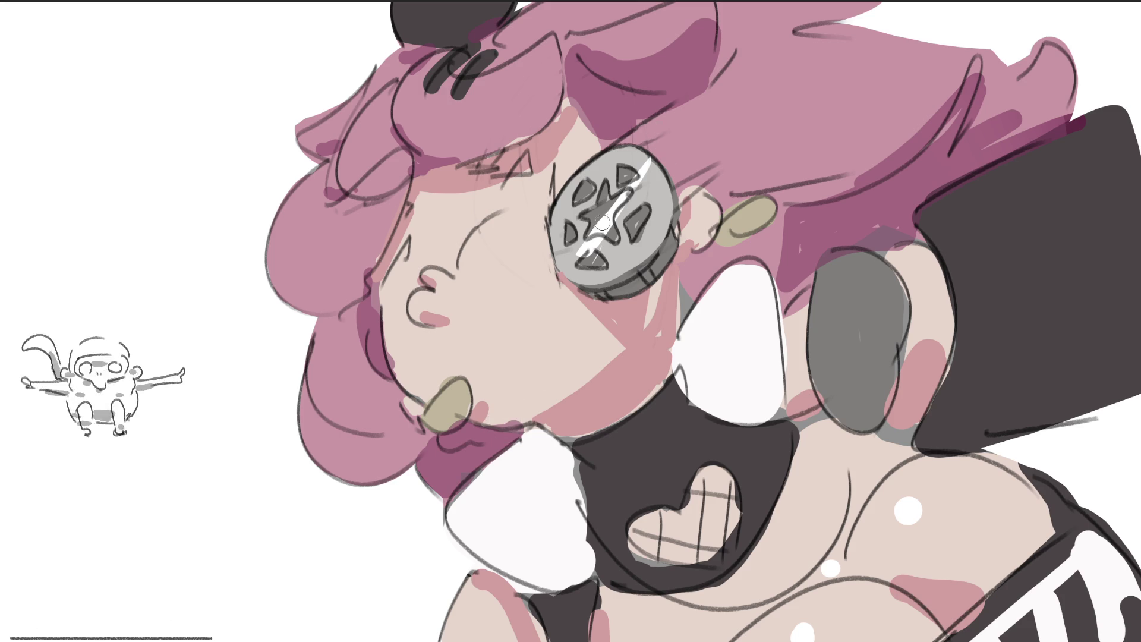
mouse_move(603, 222)
mouse_down()
mouse_move(630, 176)
mouse_move(637, 250)
mouse_move(564, 280)
mouse_move(580, 264)
mouse_up()
drag(657, 169, 642, 197)
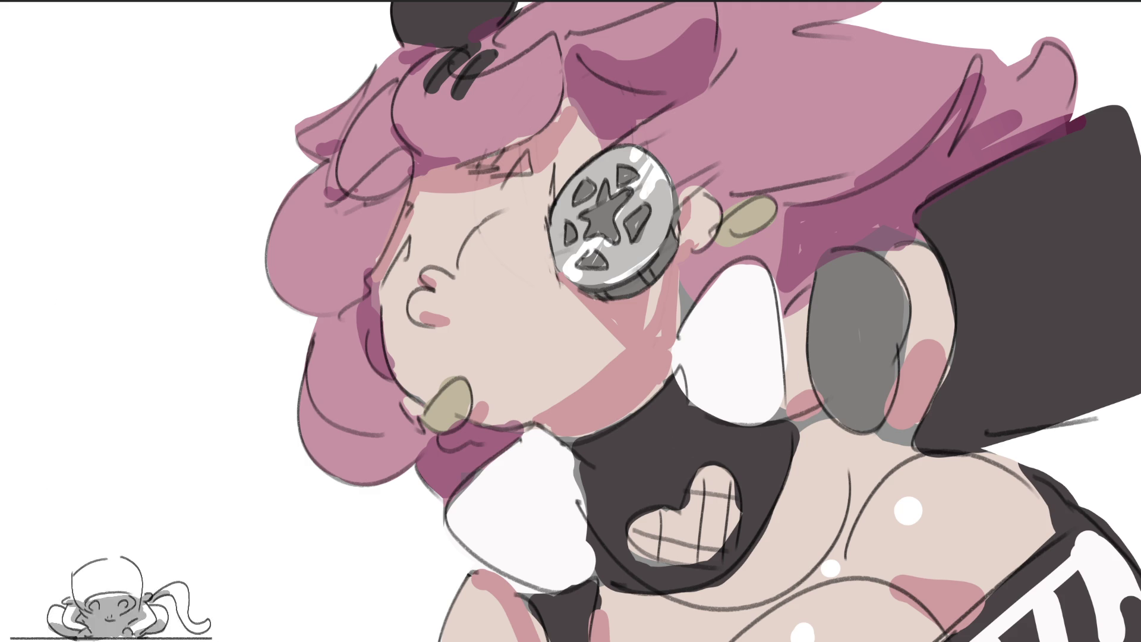
Shade the left and right parts of the white collar blue-grey.
mouse_move(538, 441)
mouse_down()
mouse_move(585, 544)
mouse_move(575, 520)
mouse_move(573, 589)
mouse_up()
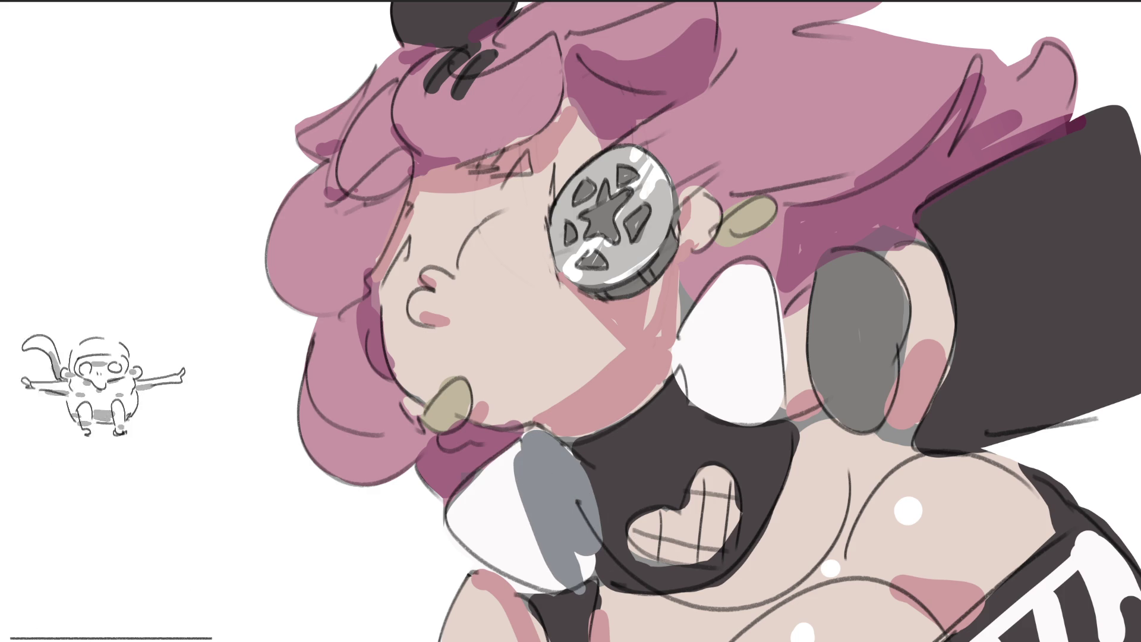
mouse_move(520, 445)
mouse_down()
mouse_move(592, 535)
mouse_move(535, 470)
mouse_move(576, 571)
mouse_up()
mouse_move(698, 333)
mouse_down()
mouse_move(700, 384)
mouse_move(713, 291)
mouse_move(705, 396)
mouse_move(737, 431)
mouse_up()
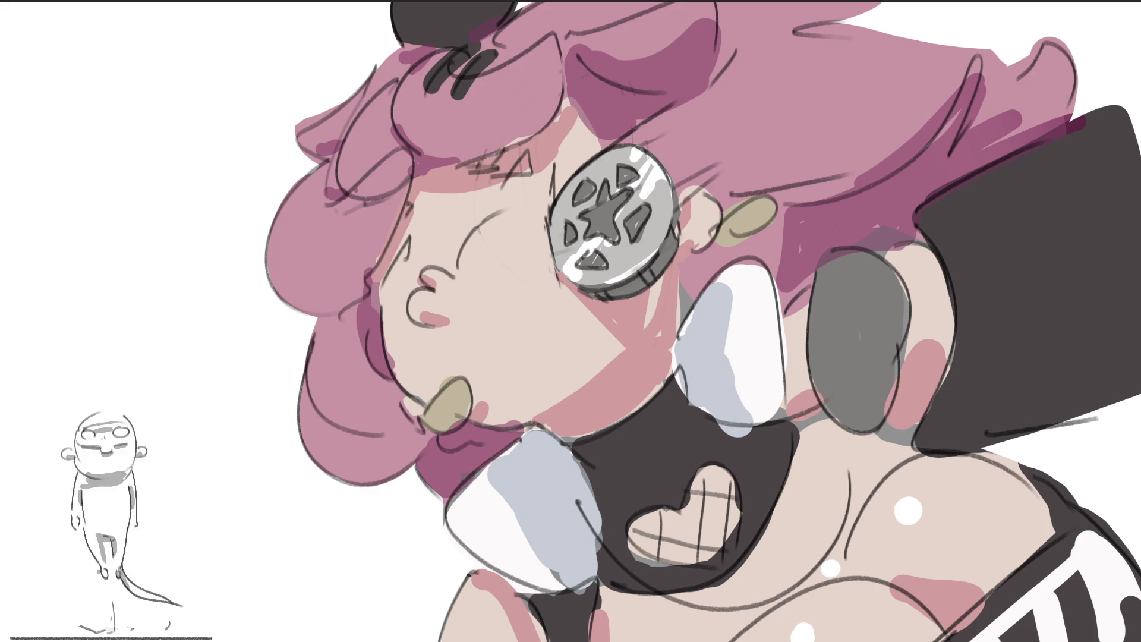
mouse_move(738, 321)
mouse_down()
mouse_move(743, 298)
mouse_move(773, 416)
mouse_up()
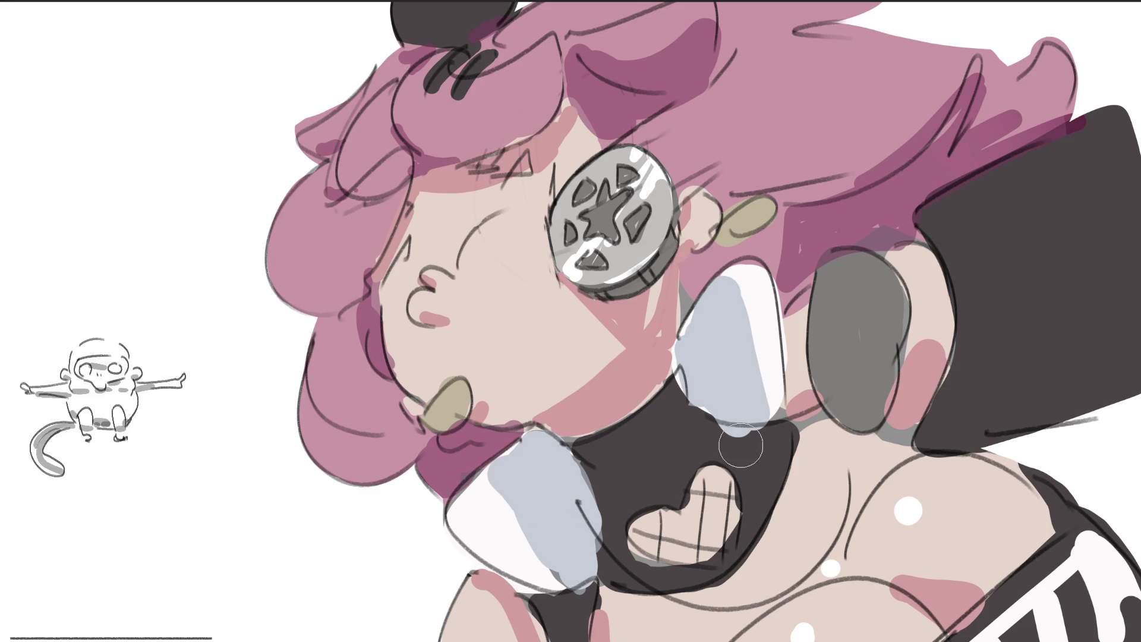
drag(683, 425, 740, 431)
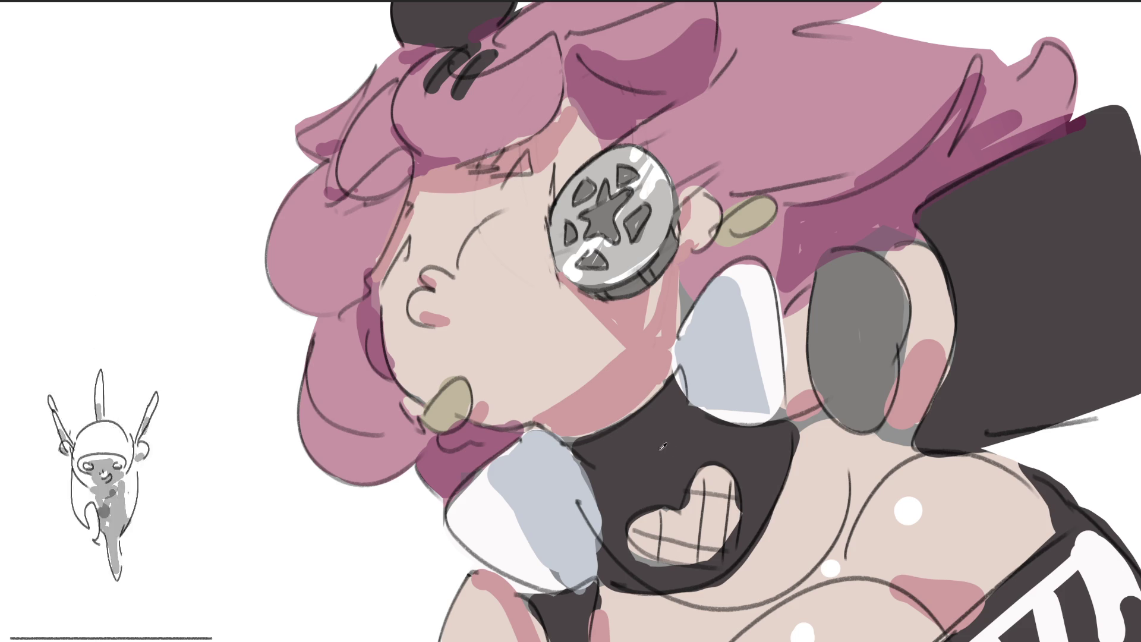
Paint near-black shadow across the choker, the sleeve and the choker's bottom, and dab the grey oval.
mouse_move(588, 458)
mouse_down()
mouse_move(684, 392)
mouse_move(595, 517)
mouse_move(608, 465)
mouse_move(614, 550)
mouse_move(668, 402)
mouse_move(714, 423)
mouse_move(727, 465)
mouse_up()
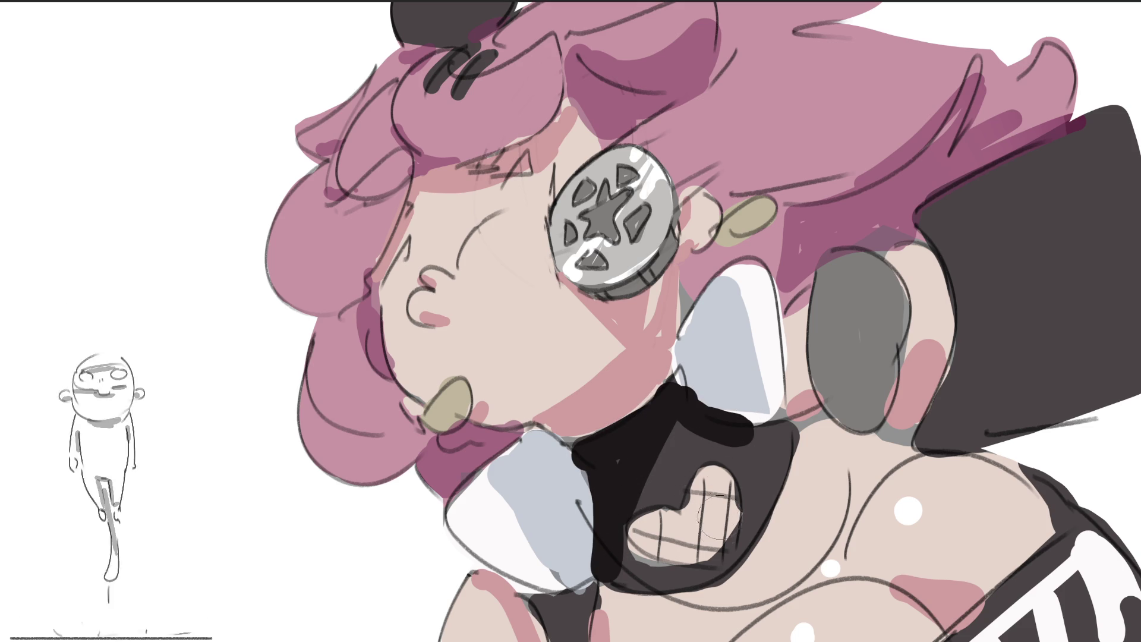
mouse_move(946, 428)
mouse_down()
mouse_move(957, 363)
mouse_move(951, 434)
mouse_move(1101, 377)
mouse_up()
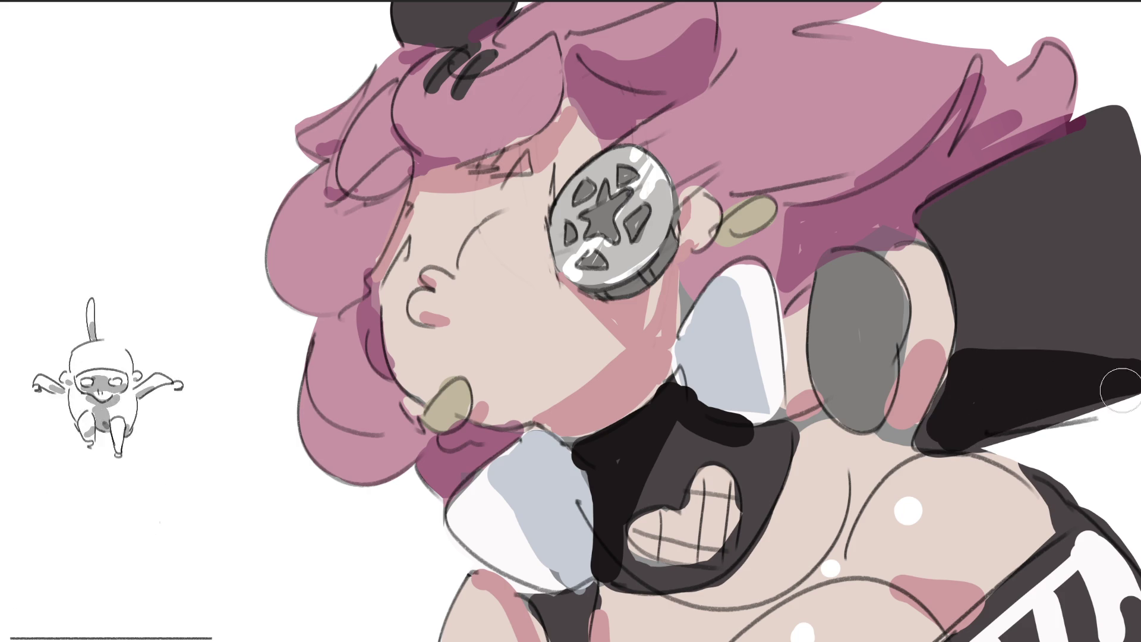
mouse_move(571, 595)
mouse_down()
mouse_move(559, 613)
mouse_move(574, 630)
mouse_up()
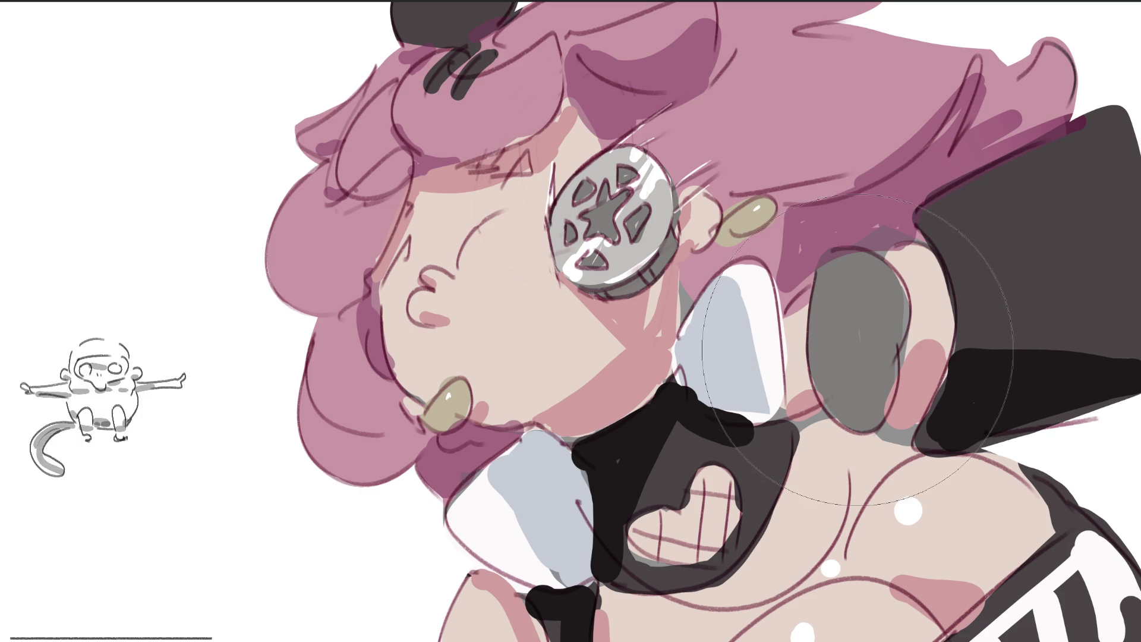
click(824, 377)
Shade the grey oval beside the neck dark charcoal with a lighter grey edge.
drag(820, 374, 856, 424)
mouse_move(828, 385)
mouse_down()
mouse_move(889, 309)
mouse_move(850, 411)
mouse_move(880, 416)
mouse_move(826, 338)
mouse_move(868, 362)
mouse_move(844, 374)
mouse_move(856, 376)
mouse_move(843, 340)
mouse_move(859, 410)
mouse_move(862, 306)
mouse_move(862, 321)
mouse_move(832, 299)
mouse_move(880, 312)
mouse_move(874, 335)
mouse_move(829, 309)
mouse_move(836, 397)
mouse_move(868, 380)
mouse_move(895, 315)
mouse_move(879, 280)
mouse_move(886, 387)
mouse_move(880, 357)
mouse_move(862, 417)
mouse_move(845, 345)
mouse_move(886, 393)
mouse_move(868, 422)
mouse_move(839, 318)
mouse_move(863, 397)
mouse_move(836, 367)
mouse_move(847, 292)
mouse_move(856, 368)
mouse_move(874, 323)
mouse_move(875, 372)
mouse_up()
mouse_move(869, 317)
mouse_down()
mouse_move(862, 398)
mouse_move(861, 380)
mouse_up()
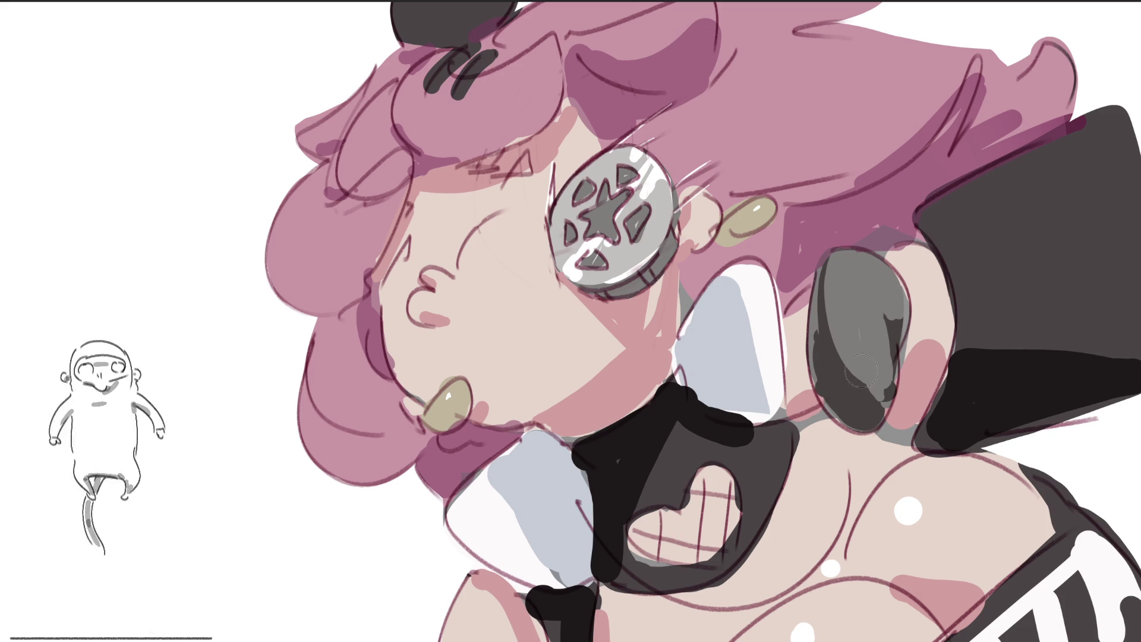
mouse_move(893, 297)
mouse_down()
mouse_move(866, 382)
mouse_move(836, 349)
mouse_up()
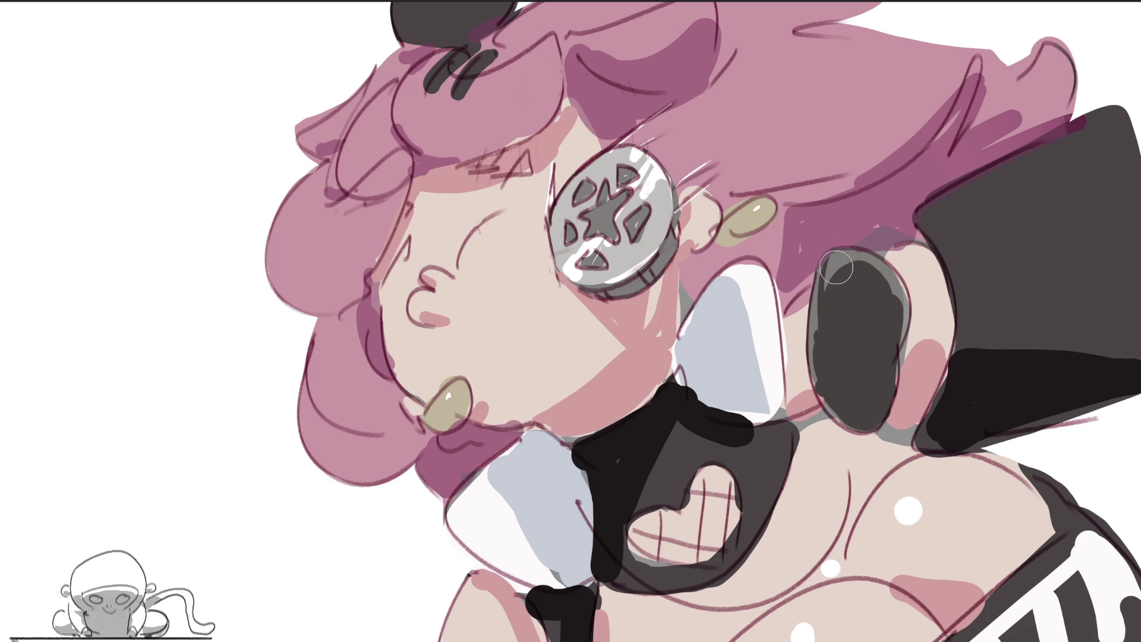
drag(830, 267, 859, 334)
mouse_move(859, 277)
mouse_down()
mouse_move(889, 308)
mouse_move(874, 416)
mouse_move(881, 286)
mouse_move(865, 276)
mouse_move(858, 315)
mouse_move(836, 282)
mouse_move(874, 416)
mouse_move(814, 369)
mouse_move(868, 434)
mouse_move(863, 423)
mouse_up()
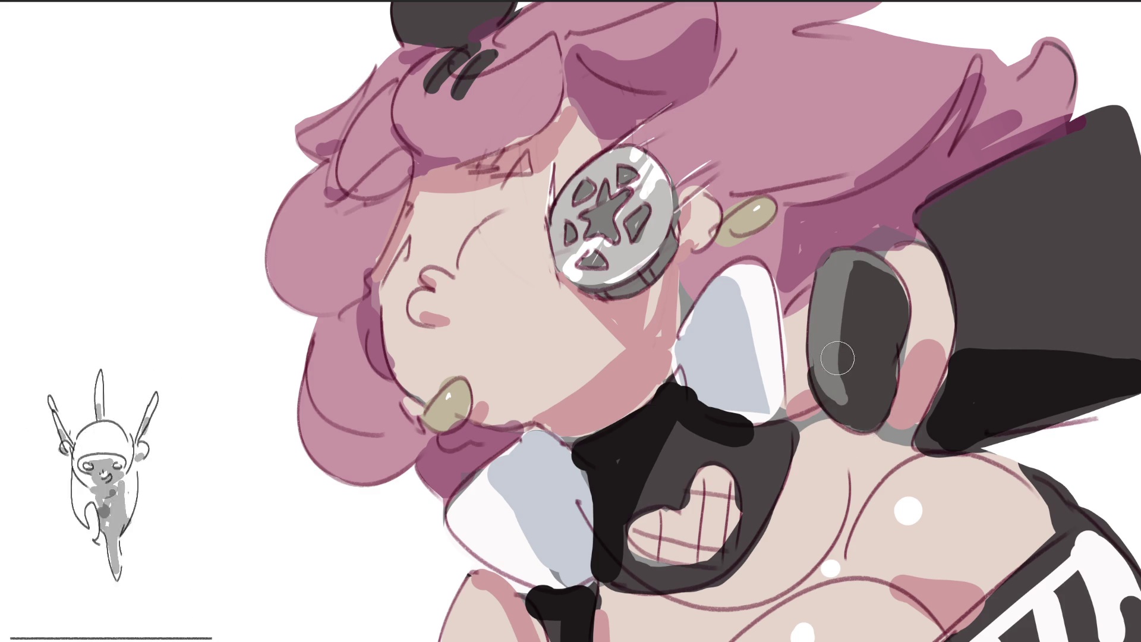
mouse_move(837, 284)
mouse_down()
mouse_move(874, 271)
mouse_move(862, 262)
mouse_move(856, 324)
mouse_move(868, 374)
mouse_move(829, 306)
mouse_move(871, 410)
mouse_move(861, 419)
mouse_up()
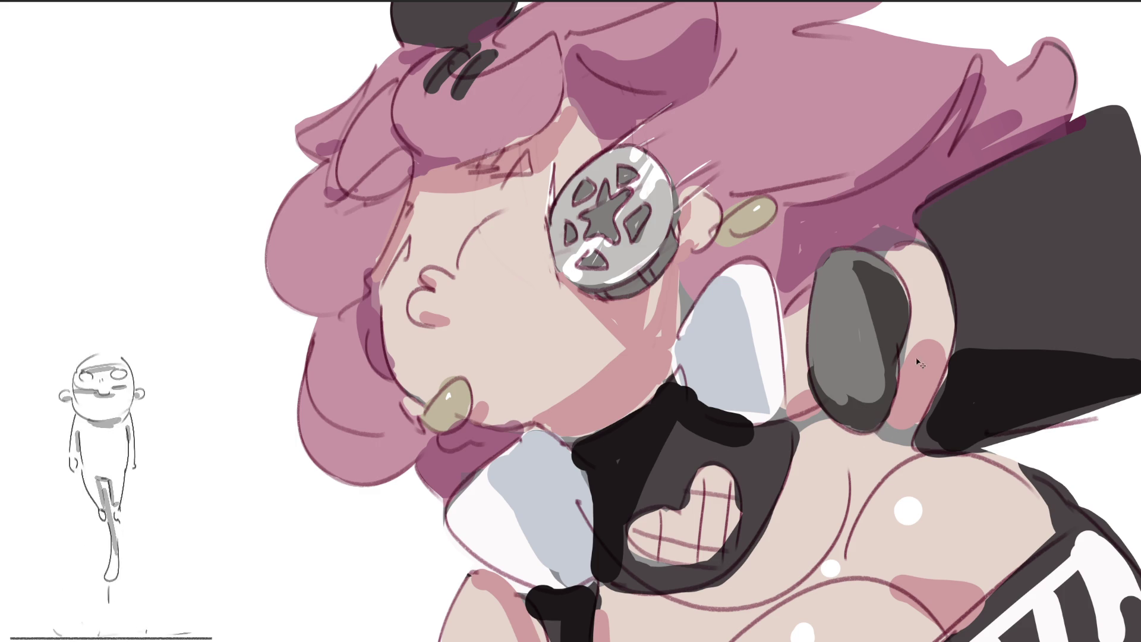
Undo the last oval stroke and rebalance it with a mid-grey highlight and dark grey shading.
key(ctrl+z)
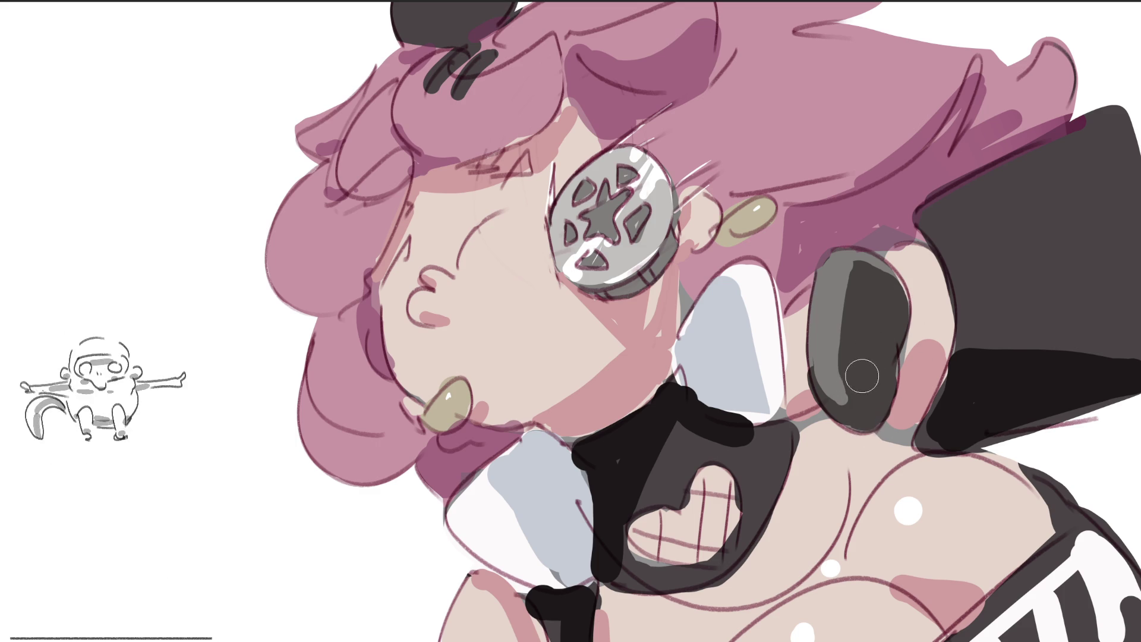
drag(854, 273, 839, 428)
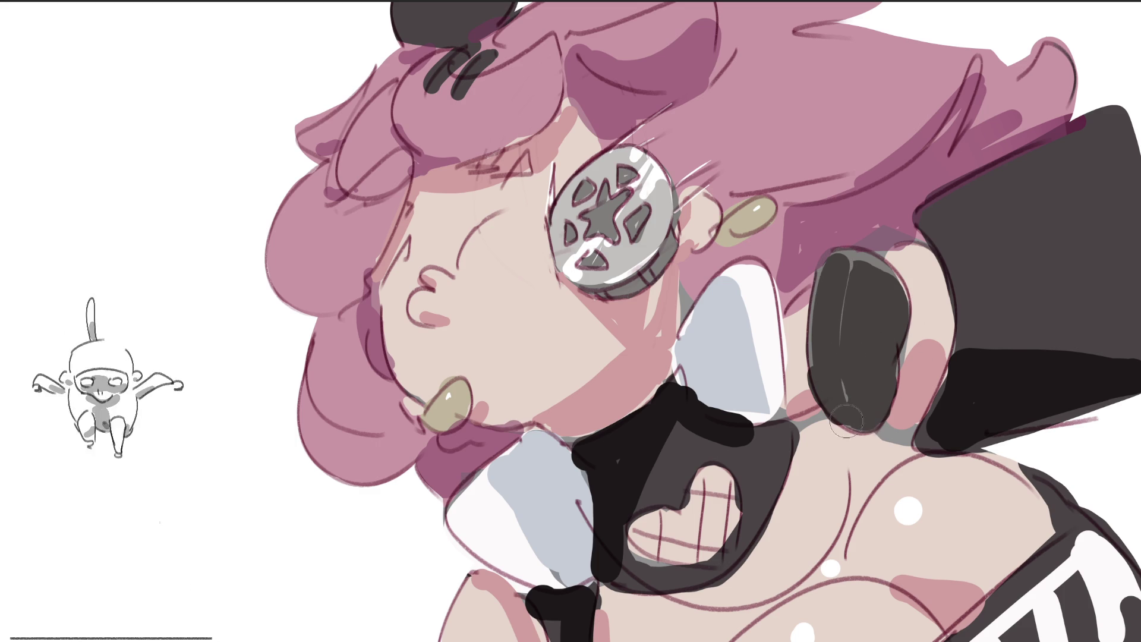
mouse_move(856, 279)
mouse_down()
mouse_move(880, 381)
mouse_move(874, 298)
mouse_move(885, 380)
mouse_move(877, 291)
mouse_move(874, 311)
mouse_up()
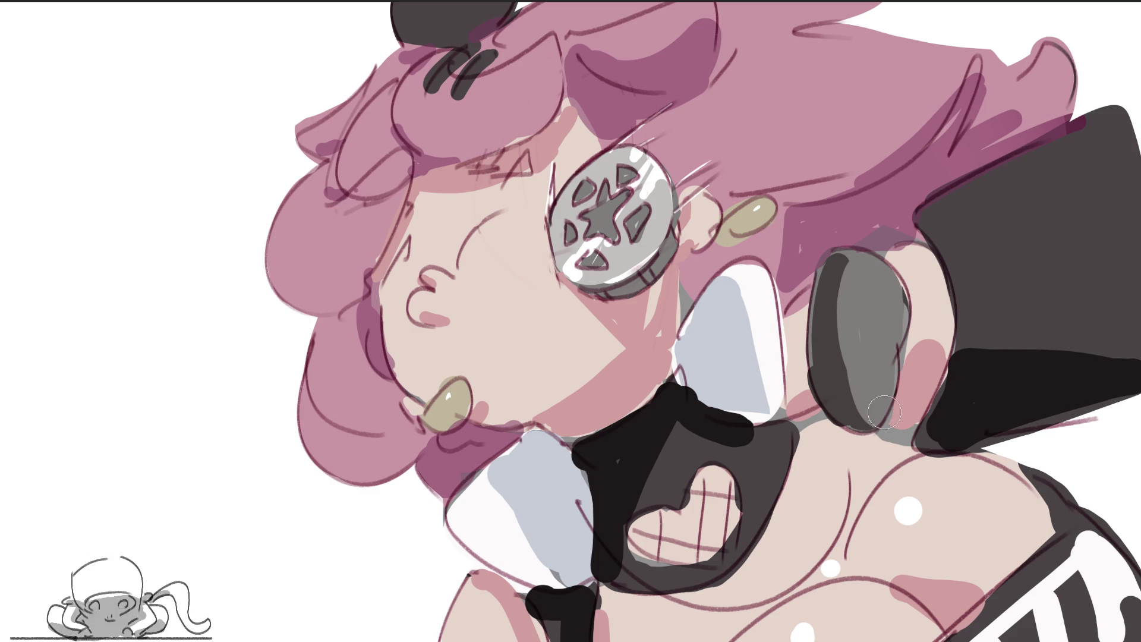
drag(895, 355, 890, 348)
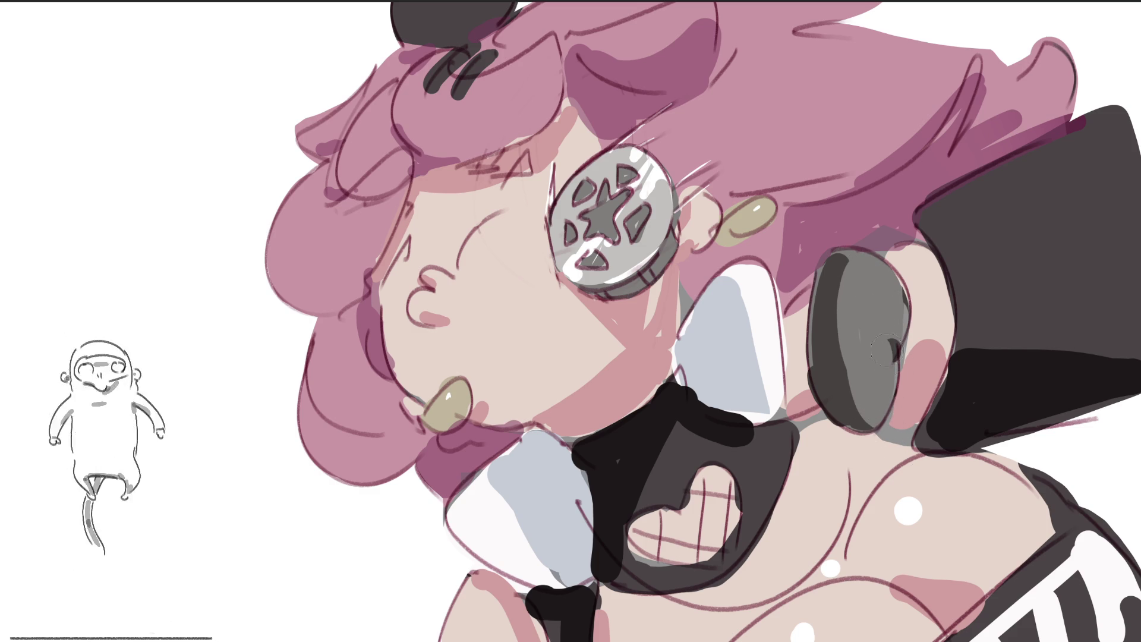
mouse_move(850, 262)
mouse_down()
mouse_move(838, 327)
mouse_move(844, 401)
mouse_move(859, 420)
mouse_up()
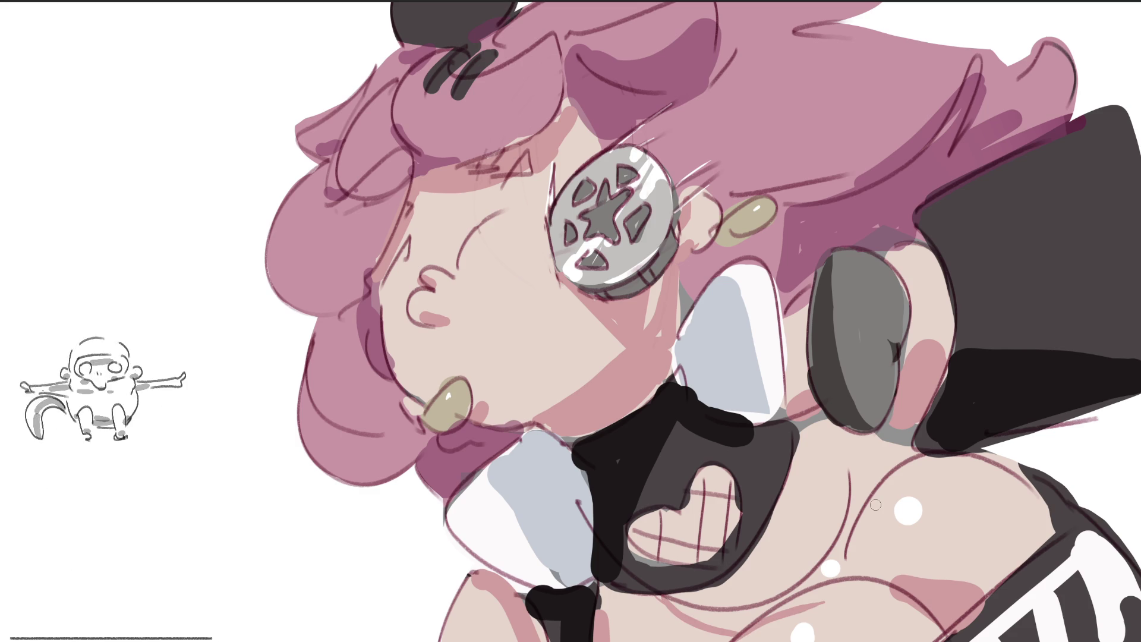
Paint skin tone on the chest, covering the white highlight dots.
drag(792, 501, 833, 499)
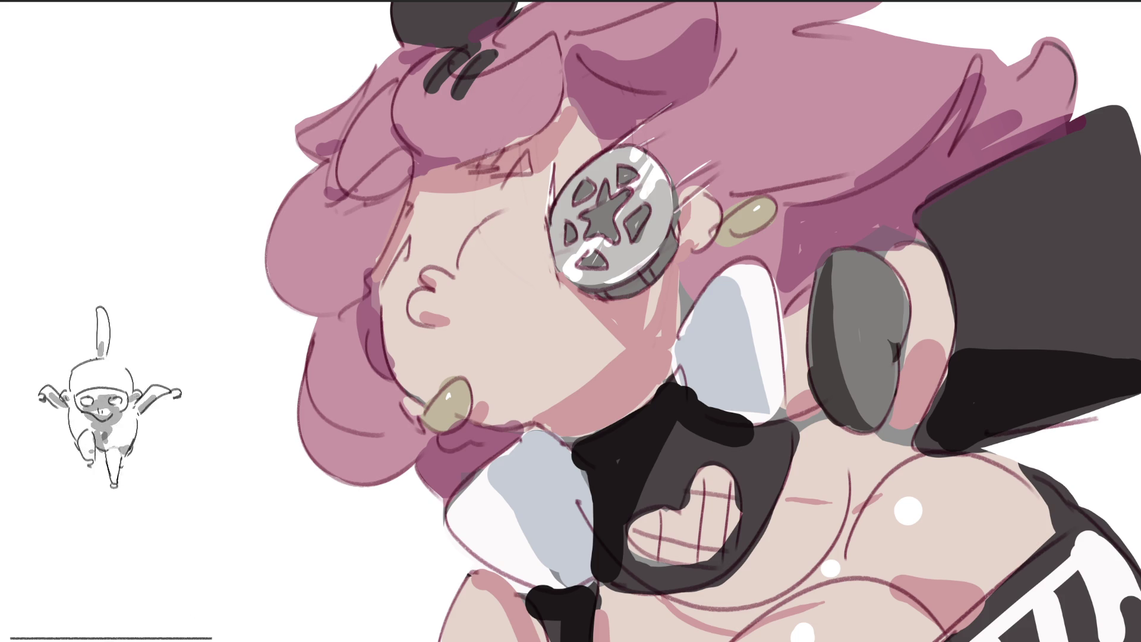
drag(814, 578, 836, 568)
mouse_move(902, 503)
mouse_down()
mouse_move(920, 518)
mouse_move(907, 495)
mouse_up()
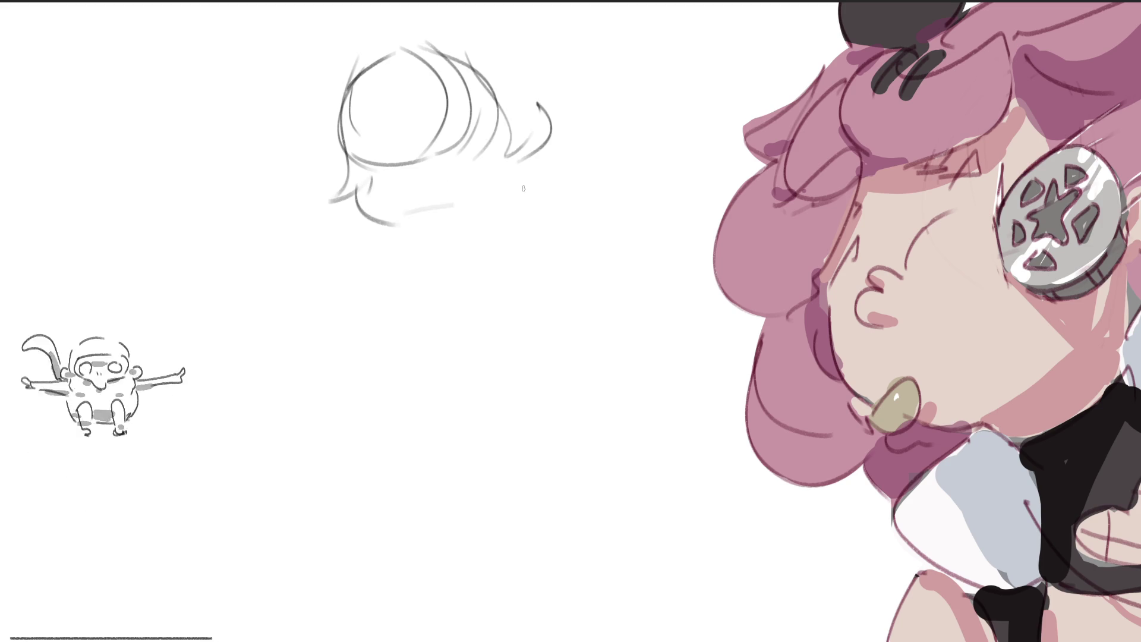
Sketch the face: arcs under the hair, the eye, jaw, chin and cheek lines.
mouse_move(374, 189)
mouse_down()
mouse_move(486, 163)
mouse_move(492, 173)
mouse_move(491, 161)
mouse_up()
drag(361, 170, 470, 132)
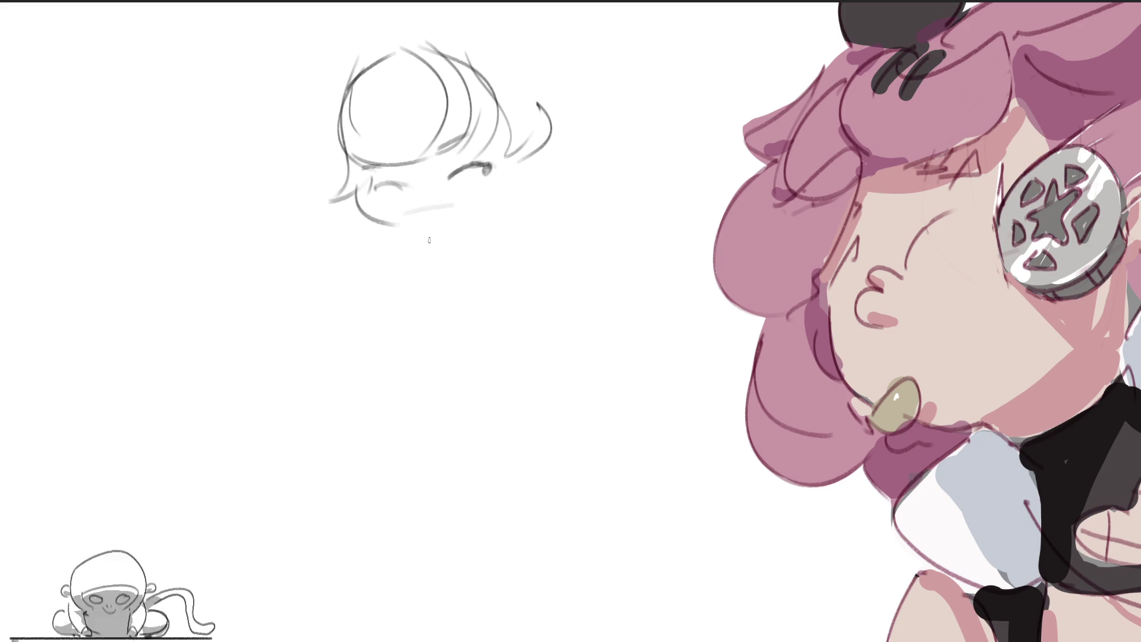
drag(405, 172, 419, 203)
mouse_move(436, 244)
mouse_down()
mouse_move(446, 252)
mouse_move(435, 260)
mouse_move(503, 243)
mouse_up()
drag(526, 198, 505, 239)
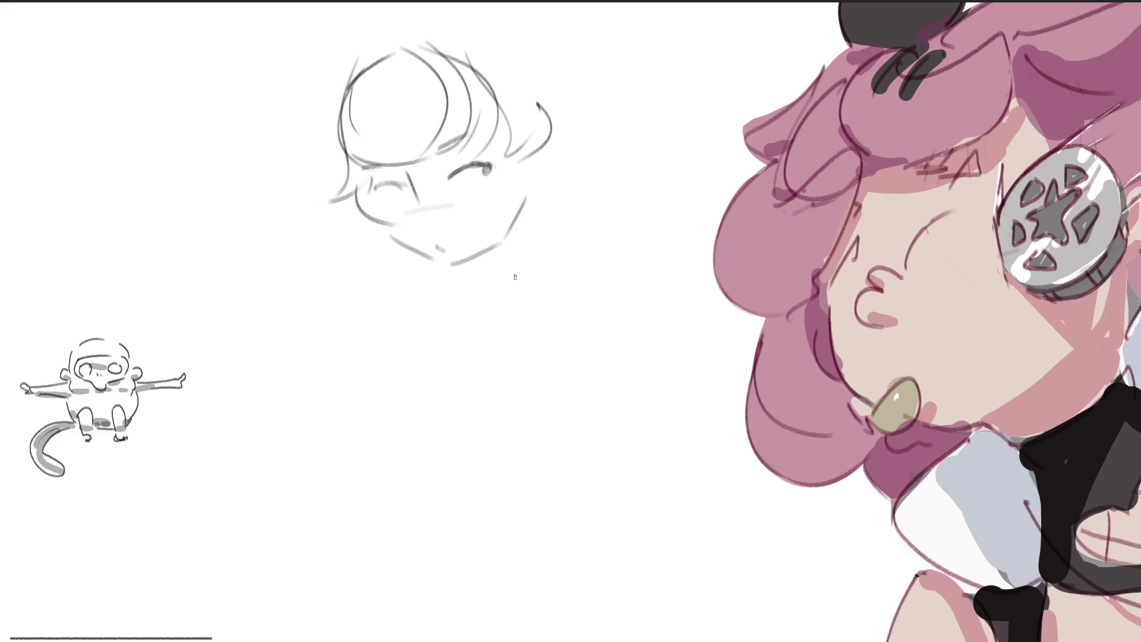
drag(522, 155, 498, 221)
mouse_move(536, 211)
mouse_down()
mouse_move(574, 178)
mouse_move(575, 152)
mouse_up()
drag(547, 90, 587, 162)
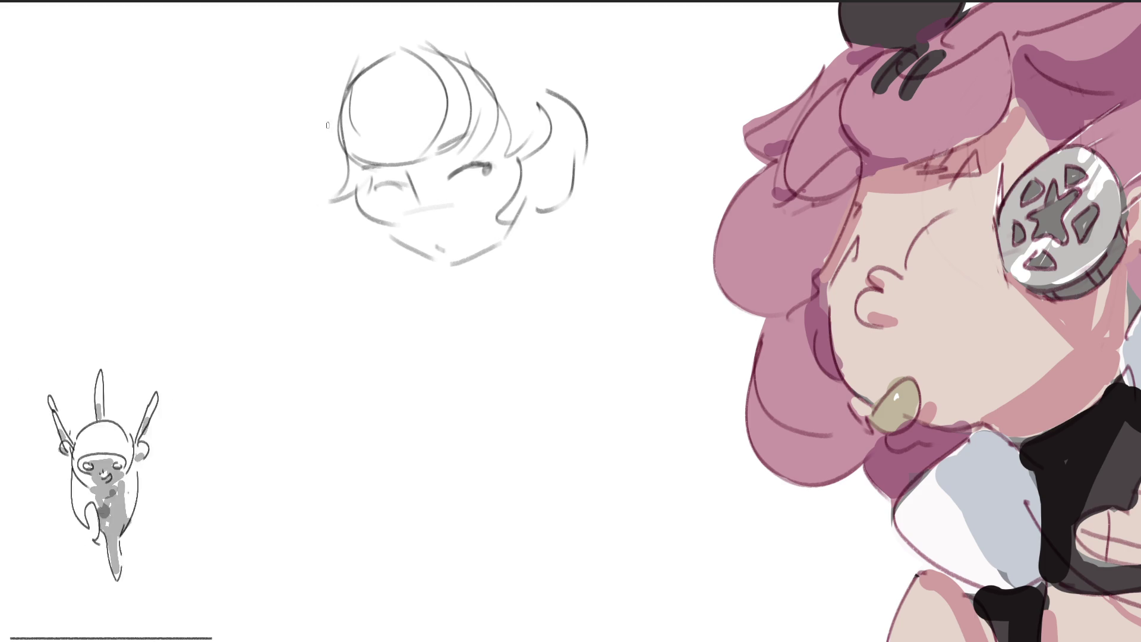
Enclose the head in a loose circle with top curls and a darkened outline.
mouse_move(311, 32)
mouse_down()
mouse_move(565, 199)
mouse_move(581, 111)
mouse_up()
drag(475, 5, 567, 133)
mouse_move(569, 52)
mouse_down()
mouse_move(624, 63)
mouse_move(609, 128)
mouse_up()
drag(586, 3, 612, 47)
drag(255, 31, 309, 191)
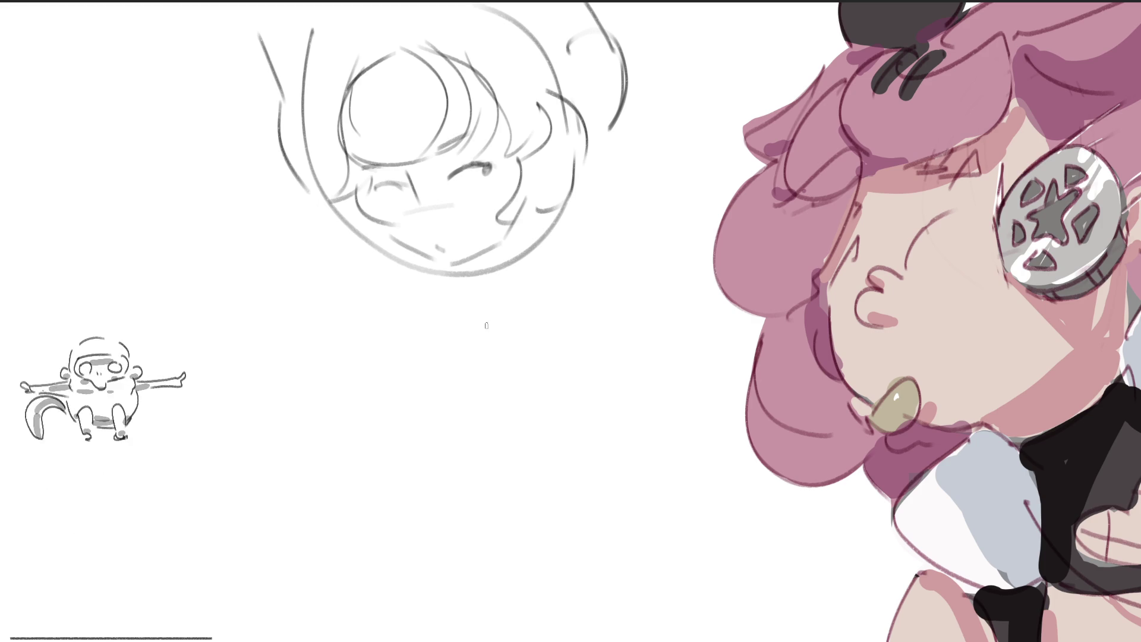
mouse_move(364, 234)
mouse_down()
mouse_move(562, 208)
mouse_move(589, 157)
mouse_up()
drag(574, 196, 541, 249)
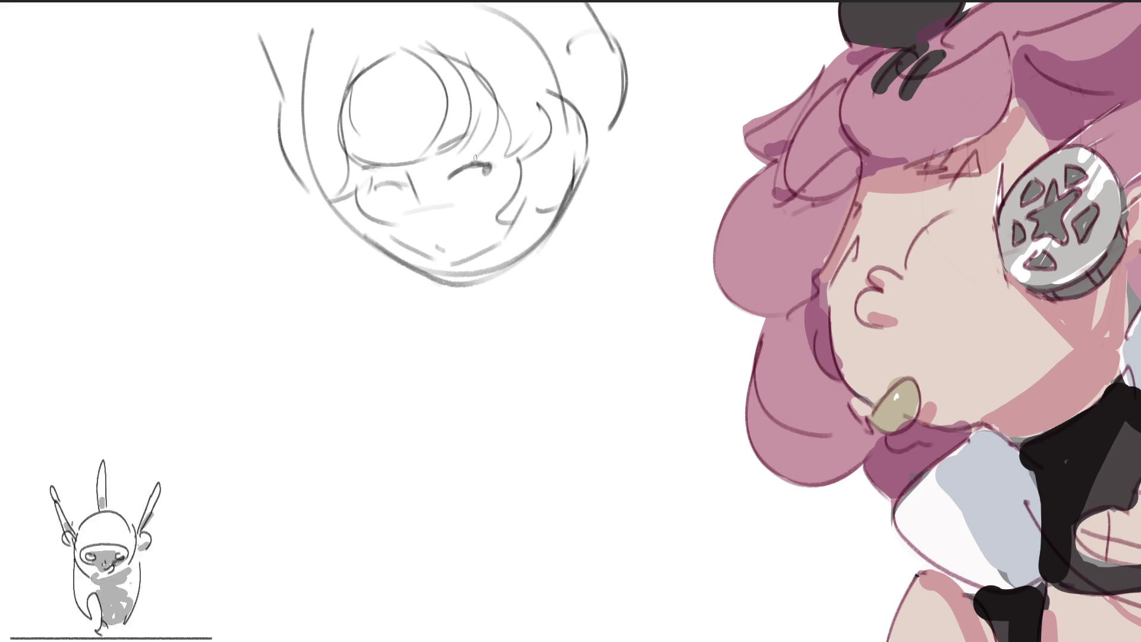
mouse_move(482, 89)
mouse_down()
mouse_move(416, 142)
mouse_move(506, 104)
mouse_up()
drag(527, 51, 535, 75)
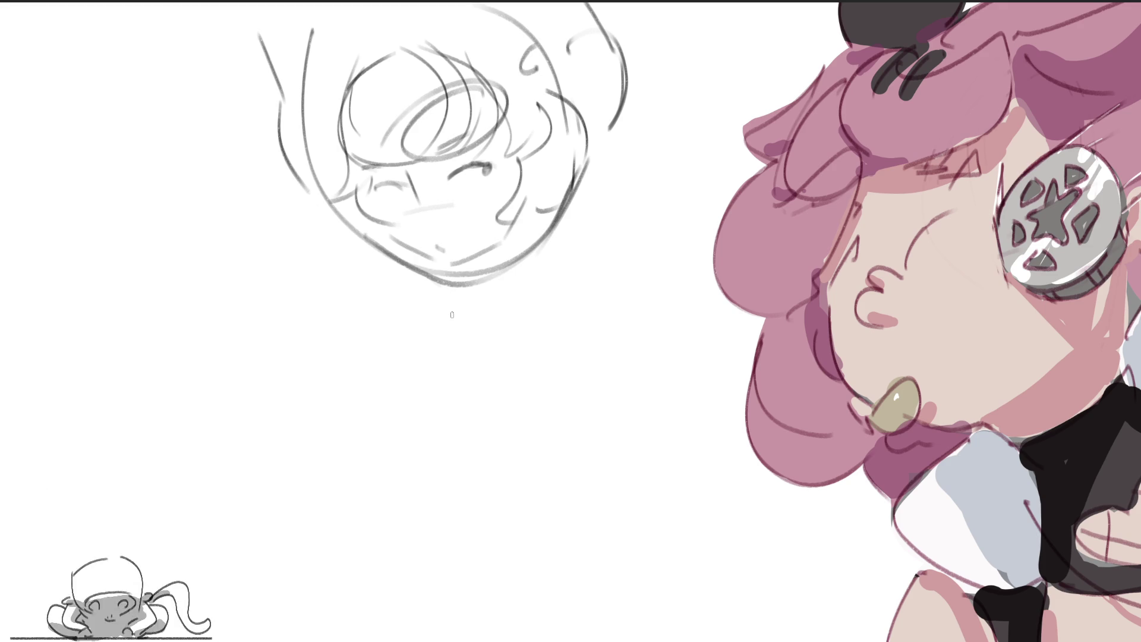
Sketch the collar, neck and long body curves with a base line.
mouse_move(398, 271)
mouse_down()
mouse_move(505, 305)
mouse_move(425, 371)
mouse_move(626, 232)
mouse_move(620, 306)
mouse_up()
drag(662, 361, 560, 388)
mouse_move(426, 367)
mouse_down()
mouse_move(410, 461)
mouse_move(480, 508)
mouse_up()
mouse_move(474, 358)
mouse_down()
mouse_move(541, 526)
mouse_move(568, 523)
mouse_up()
drag(479, 508, 636, 516)
drag(562, 523, 701, 512)
mouse_move(725, 437)
mouse_down()
mouse_move(678, 367)
mouse_move(717, 458)
mouse_up()
Sketch the arms, a hand and diagonal arm lines on both sides of the figure.
drag(670, 189, 682, 276)
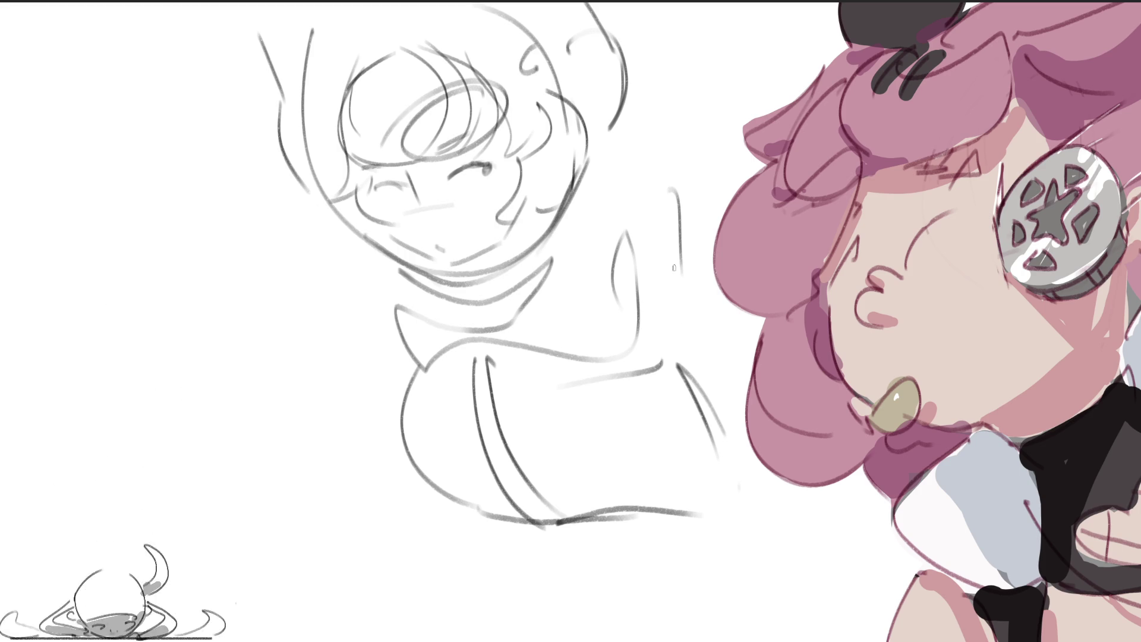
mouse_move(664, 159)
mouse_down()
mouse_move(654, 286)
mouse_move(735, 154)
mouse_up()
mouse_move(358, 257)
mouse_down()
mouse_move(330, 293)
mouse_move(360, 395)
mouse_up()
drag(348, 419, 380, 409)
drag(627, 214, 750, 160)
drag(640, 134, 598, 249)
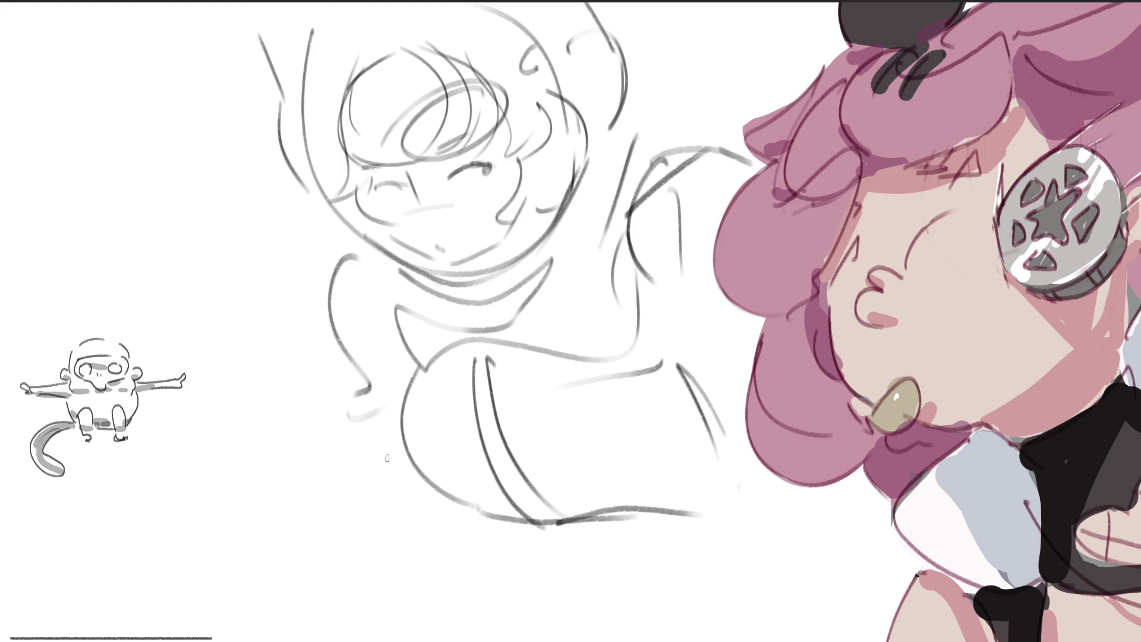
drag(345, 326, 401, 523)
Add lines, loops, curves and a zigzag to the lower body.
drag(318, 350, 327, 381)
mouse_move(345, 360)
mouse_down()
mouse_move(330, 416)
mouse_move(273, 440)
mouse_up()
drag(271, 428, 397, 613)
drag(342, 394, 405, 613)
mouse_move(440, 535)
mouse_down()
mouse_move(499, 595)
mouse_move(687, 530)
mouse_move(648, 565)
mouse_up()
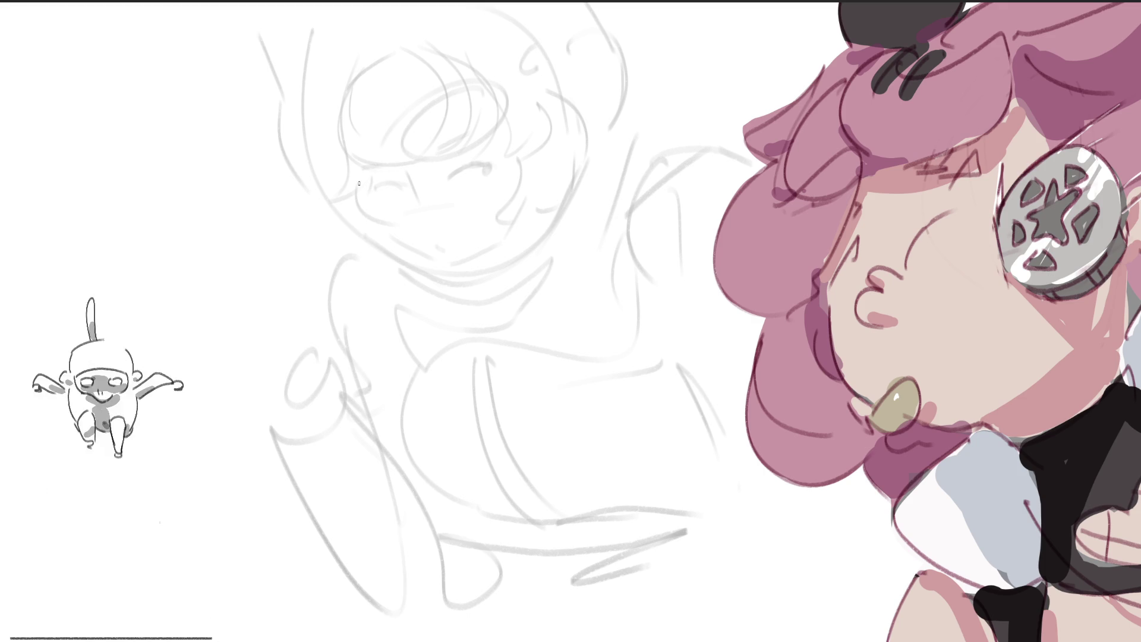
Draw a dark oval for the new head with guide lines around it.
mouse_move(354, 162)
mouse_down()
mouse_move(380, 268)
mouse_move(410, 132)
mouse_move(356, 220)
mouse_move(493, 258)
mouse_up()
drag(533, 51, 529, 238)
drag(541, 225, 640, 63)
mouse_move(597, 136)
mouse_down()
mouse_move(315, 241)
mouse_move(160, 107)
mouse_move(553, 184)
mouse_move(500, 255)
mouse_move(417, 302)
mouse_up()
Add curved lines below the head, a zigzag at the bottom and a long looping stroke.
mouse_move(496, 345)
mouse_down()
mouse_move(432, 337)
mouse_move(313, 372)
mouse_up()
mouse_move(384, 351)
mouse_down()
mouse_move(499, 374)
mouse_move(523, 321)
mouse_move(548, 404)
mouse_move(512, 547)
mouse_move(630, 403)
mouse_up()
mouse_move(459, 516)
mouse_down()
mouse_move(499, 595)
mouse_move(649, 568)
mouse_up()
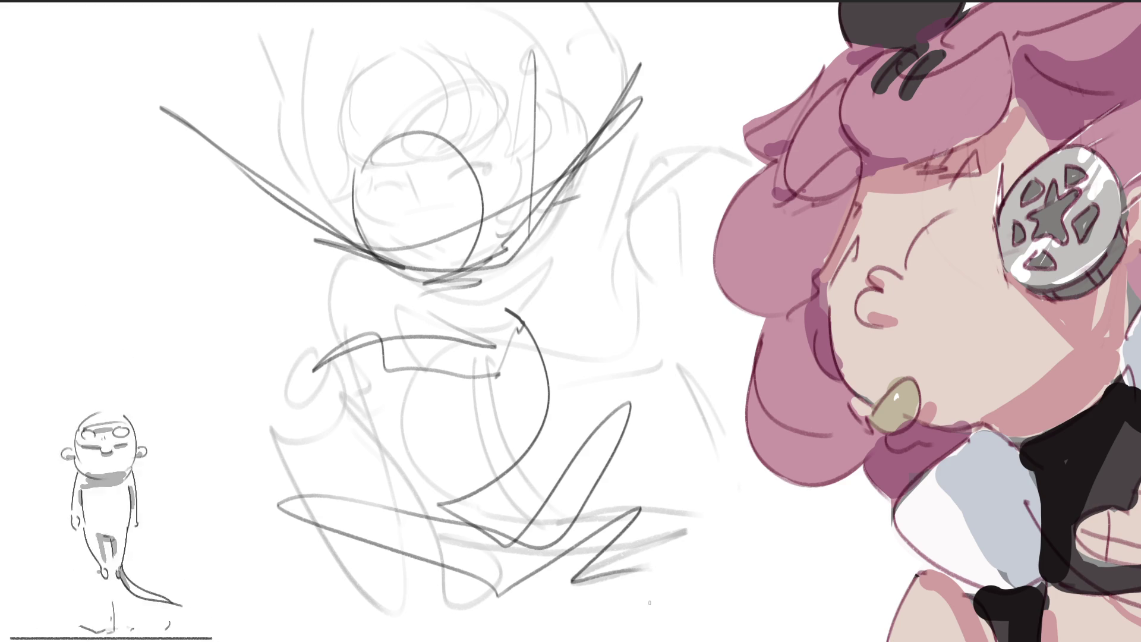
mouse_move(485, 542)
mouse_down()
mouse_move(597, 615)
mouse_move(523, 523)
mouse_move(507, 576)
mouse_move(416, 565)
mouse_move(482, 550)
mouse_move(398, 502)
mouse_move(463, 533)
mouse_move(559, 470)
mouse_move(575, 426)
mouse_move(662, 420)
mouse_move(607, 505)
mouse_move(598, 494)
mouse_up()
mouse_move(671, 344)
mouse_down()
mouse_move(684, 405)
mouse_move(569, 423)
mouse_move(517, 506)
mouse_move(255, 488)
mouse_move(470, 609)
mouse_move(440, 493)
mouse_move(499, 458)
mouse_move(490, 424)
mouse_up()
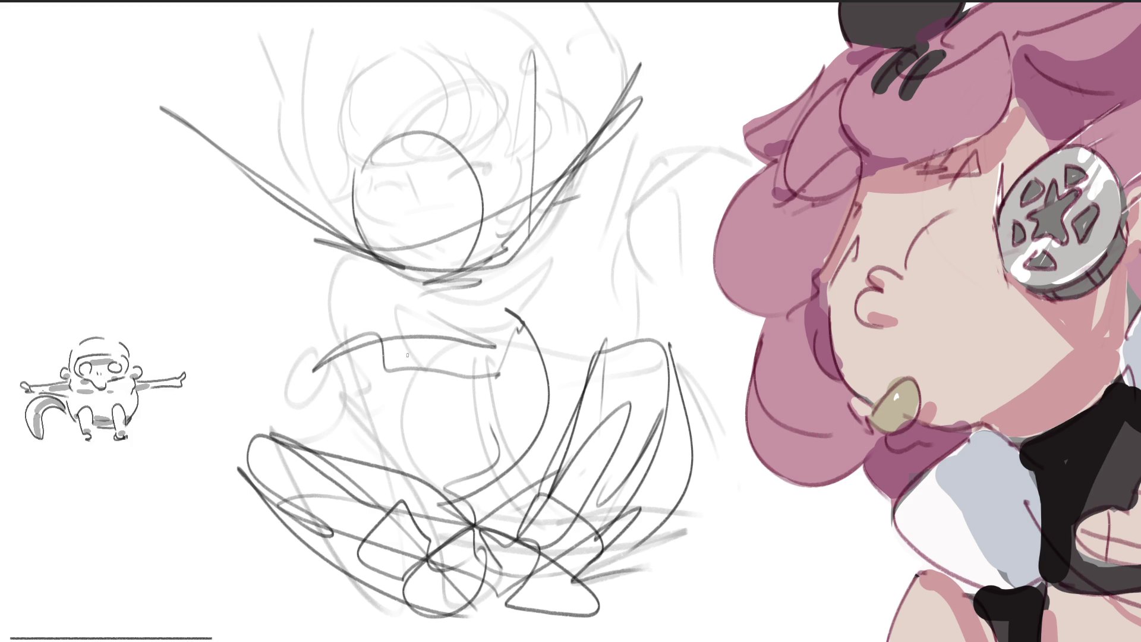
Add dark strokes through the middle of the figure.
mouse_move(429, 308)
mouse_down()
mouse_move(458, 394)
mouse_move(519, 387)
mouse_up()
drag(520, 315, 537, 376)
drag(411, 319, 473, 393)
mouse_move(520, 318)
mouse_down()
mouse_move(499, 387)
mouse_move(518, 421)
mouse_up()
mouse_move(424, 419)
mouse_down()
mouse_move(494, 468)
mouse_move(416, 464)
mouse_move(555, 427)
mouse_up()
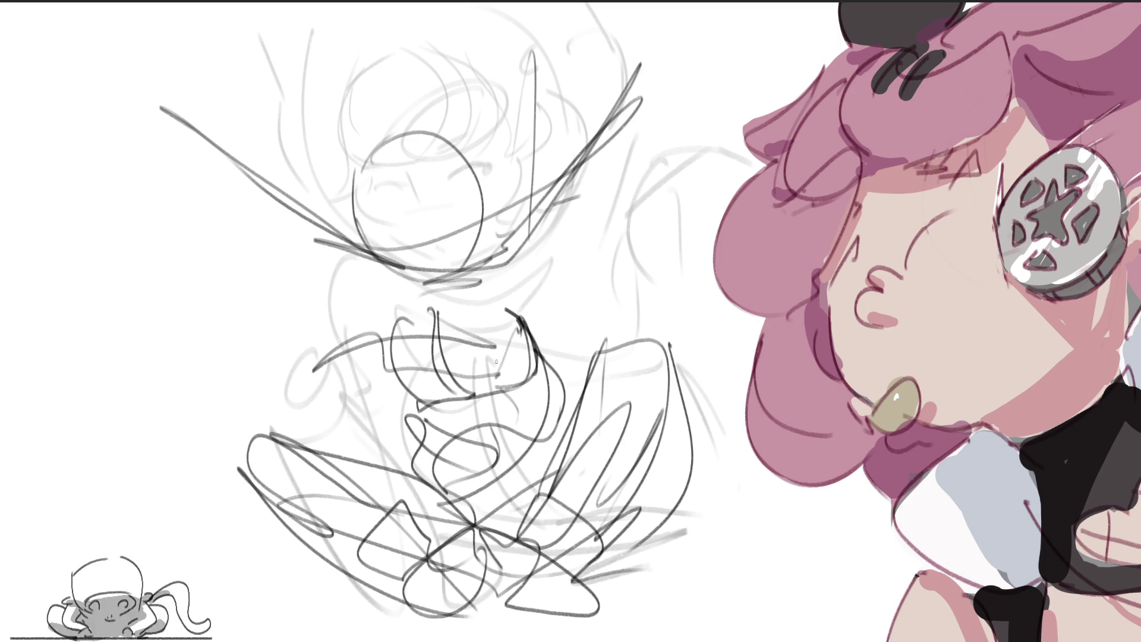
Trace a long bowl-shaped arc ending in zigzags, a pointed loop and a hook at upper left.
mouse_move(231, 119)
mouse_down()
mouse_move(167, 146)
mouse_move(262, 169)
mouse_move(280, 223)
mouse_move(324, 261)
mouse_up()
mouse_move(287, 182)
mouse_down()
mouse_move(410, 295)
mouse_move(561, 237)
mouse_move(586, 131)
mouse_move(652, 123)
mouse_move(690, 33)
mouse_move(729, 3)
mouse_move(684, 24)
mouse_up()
mouse_move(200, 102)
mouse_down()
mouse_move(179, 91)
mouse_move(142, 104)
mouse_move(154, 109)
mouse_up()
mouse_move(33, 39)
mouse_down()
mouse_move(29, 51)
mouse_move(104, 113)
mouse_up()
mouse_move(54, 20)
mouse_down()
mouse_move(28, 45)
mouse_move(148, 98)
mouse_move(125, 18)
mouse_move(173, 56)
mouse_up()
Circle the head again with a vertical stroke and a long curve at upper left.
mouse_move(356, 193)
mouse_down()
mouse_move(482, 214)
mouse_move(473, 119)
mouse_up()
drag(452, 53, 494, 182)
drag(437, 205, 482, 202)
drag(308, 89, 346, 195)
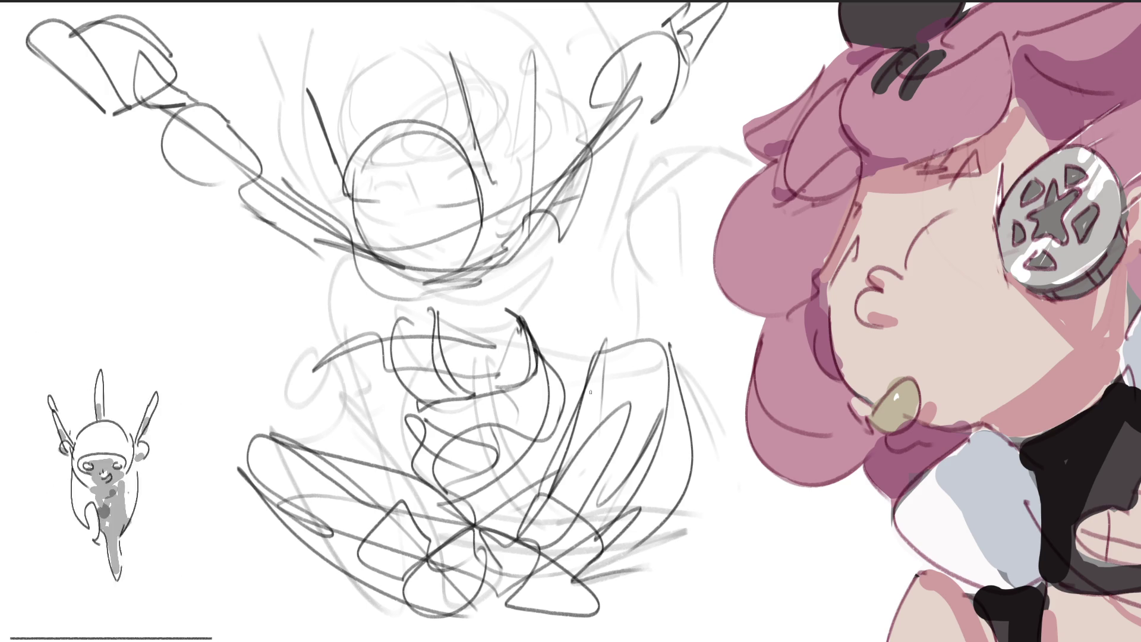
Skew and shrink the sketch with free transform, then soft-erase its lines to light grey.
key(ctrl+t)
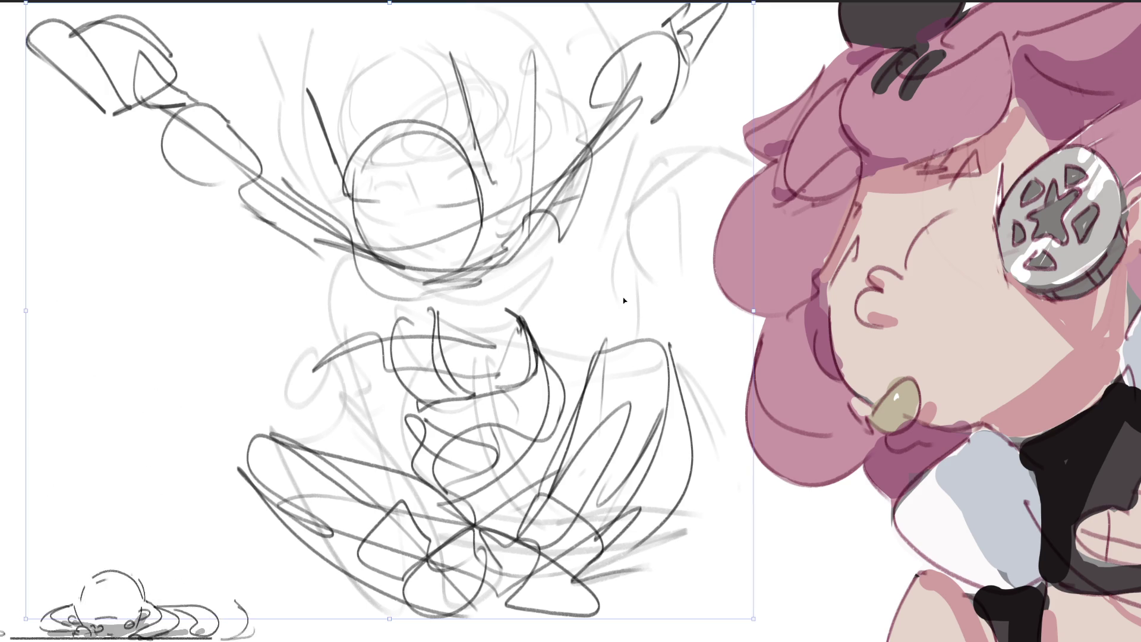
drag(390, 3, 440, 4)
drag(778, 316, 748, 358)
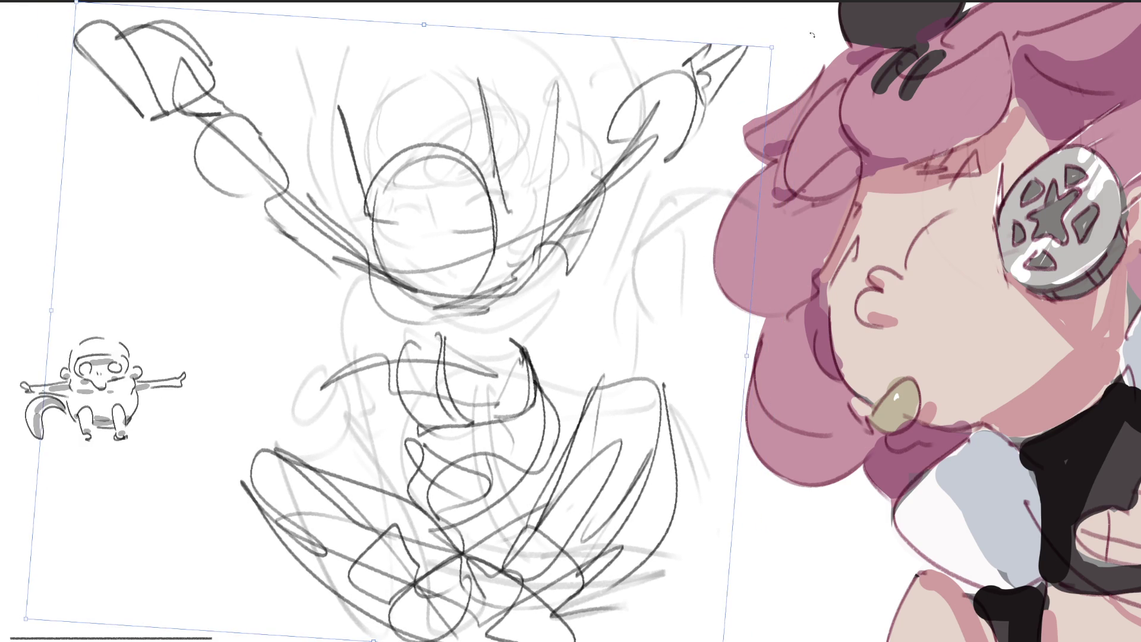
mouse_move(771, 47)
mouse_down()
mouse_move(667, 123)
mouse_move(721, 88)
mouse_up()
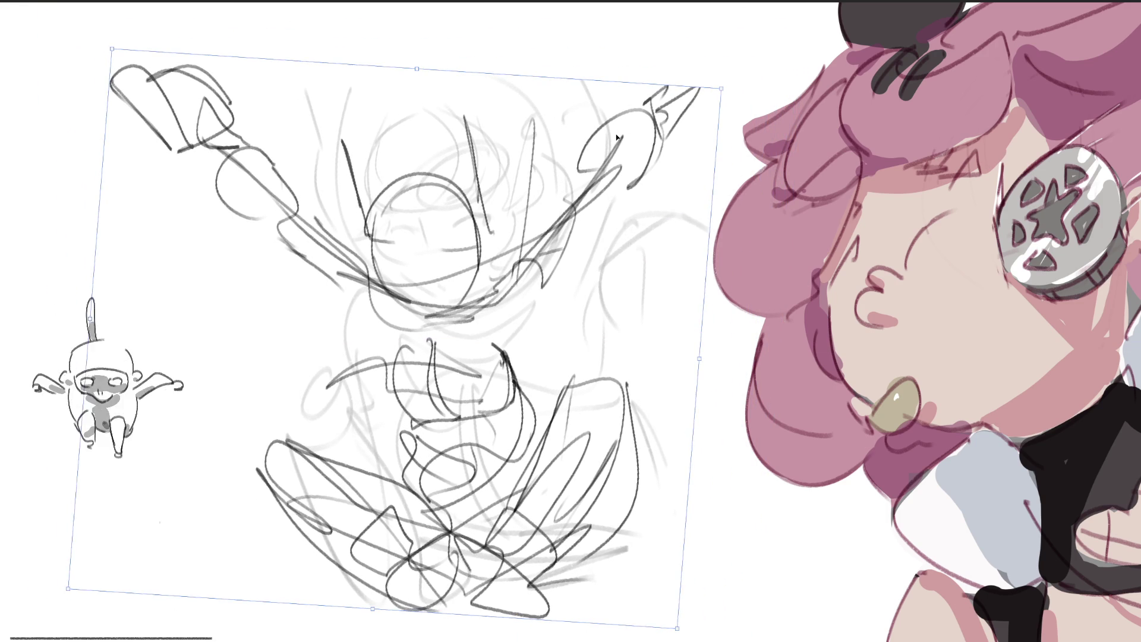
key(Return)
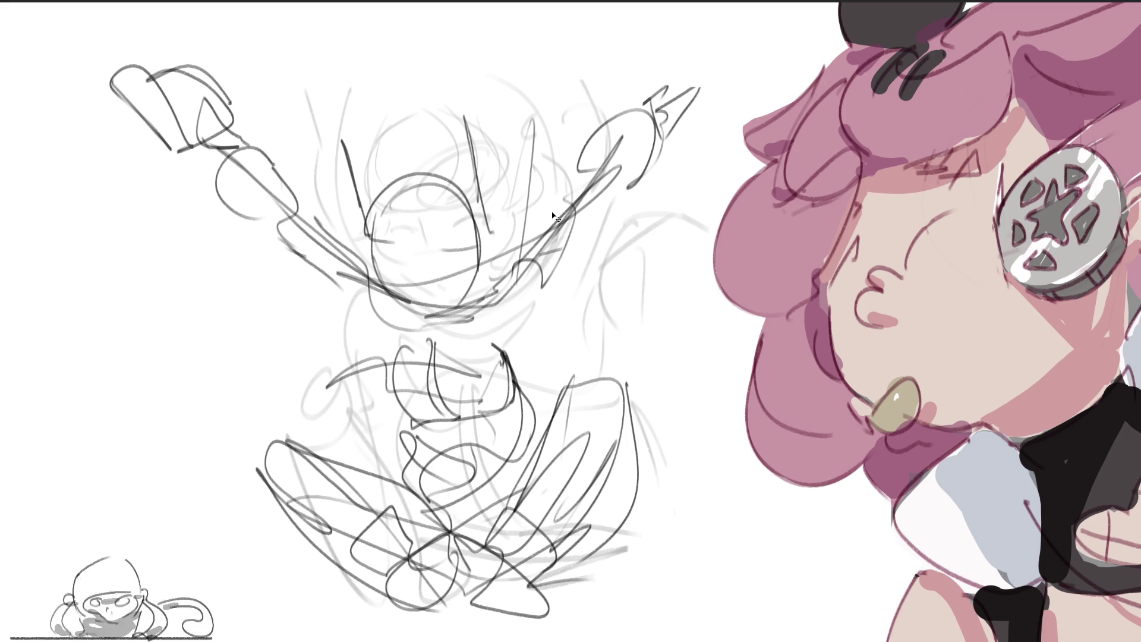
key(bracketright)
key(bracketright)
key(bracketright)
mouse_move(577, 152)
mouse_down()
mouse_move(433, 382)
mouse_move(484, 428)
mouse_move(446, 217)
mouse_move(342, 470)
mouse_up()
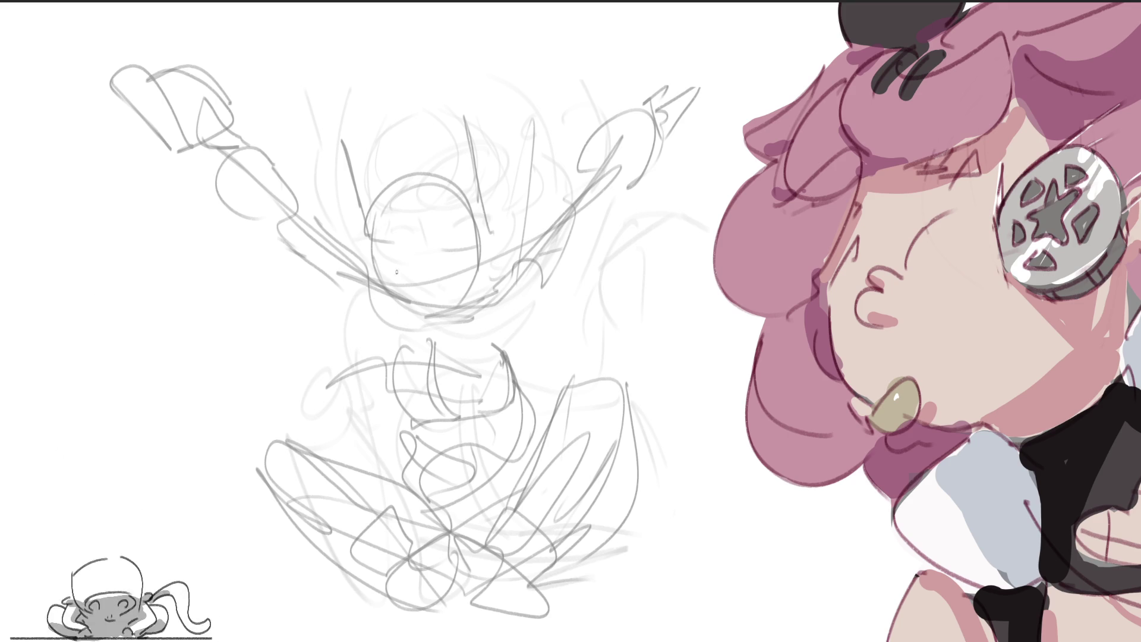
Draw caret-shaped closed eyes and hair bangs across the forehead of the sketch face.
drag(384, 256, 402, 275)
mouse_move(394, 262)
mouse_down()
mouse_move(390, 274)
mouse_move(452, 268)
mouse_up()
mouse_move(446, 255)
mouse_down()
mouse_move(424, 292)
mouse_move(435, 300)
mouse_up()
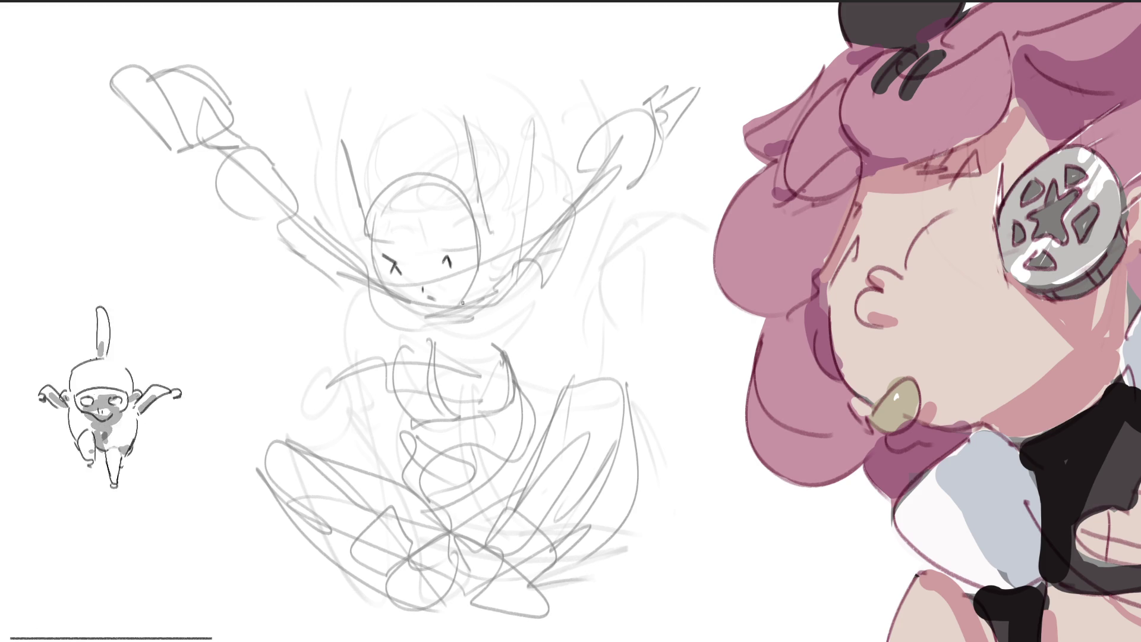
drag(405, 208, 376, 243)
mouse_move(411, 221)
mouse_down()
mouse_move(423, 249)
mouse_move(432, 243)
mouse_up()
mouse_move(443, 218)
mouse_down()
mouse_move(453, 245)
mouse_move(473, 245)
mouse_up()
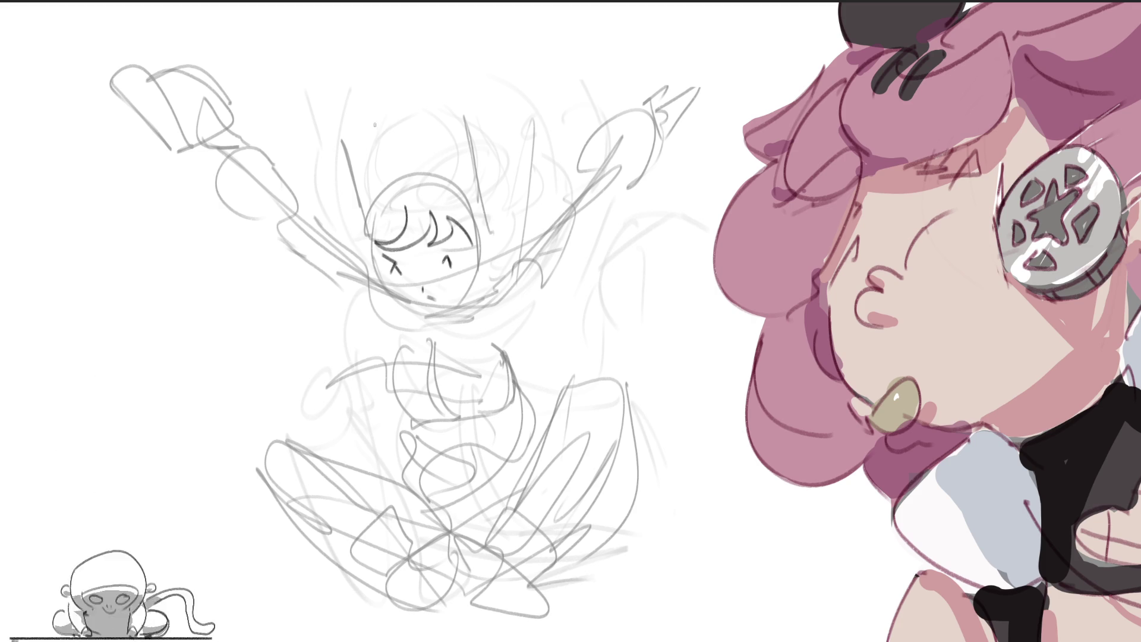
Outline the sketch head, refining its right side and chin.
mouse_move(359, 234)
mouse_down()
mouse_move(419, 145)
mouse_move(482, 188)
mouse_up()
drag(485, 268, 477, 280)
mouse_move(356, 190)
mouse_down()
mouse_move(353, 212)
mouse_move(428, 313)
mouse_up()
drag(436, 152, 446, 161)
drag(491, 241, 472, 277)
drag(446, 306, 470, 295)
drag(470, 163, 496, 285)
drag(486, 184, 499, 251)
drag(481, 176, 496, 238)
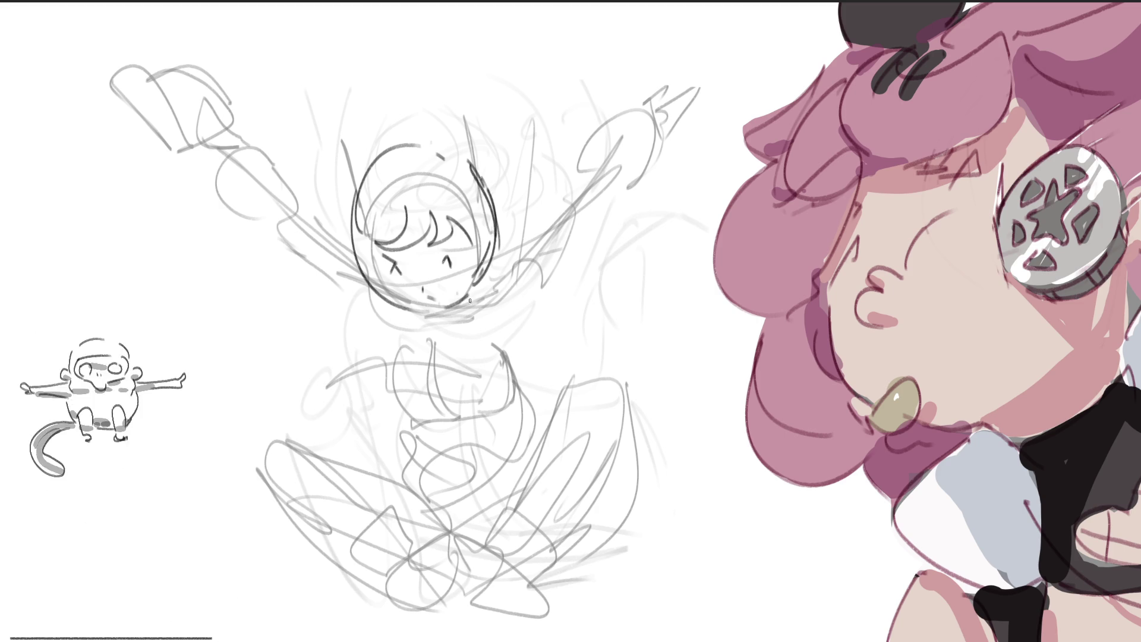
Add tall antennae and arcs around the top of the head, then touch up the face outline.
mouse_move(331, 133)
mouse_down()
mouse_move(349, 214)
mouse_move(344, 165)
mouse_up()
mouse_move(462, 105)
mouse_down()
mouse_move(482, 205)
mouse_move(505, 211)
mouse_up()
drag(497, 205, 511, 255)
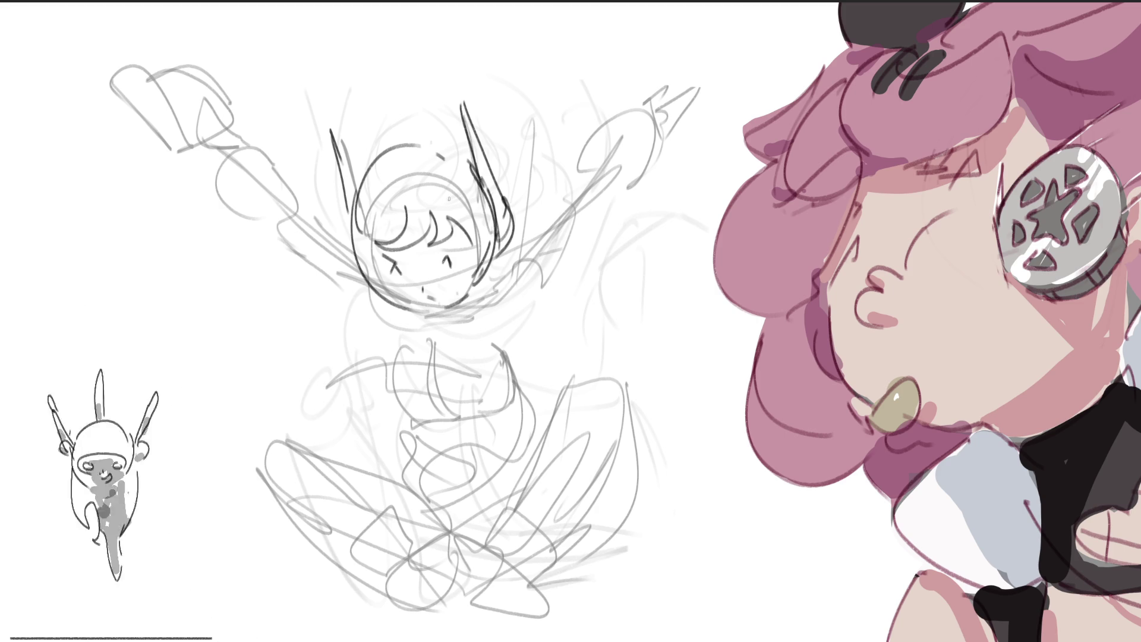
mouse_move(372, 205)
mouse_down()
mouse_move(411, 161)
mouse_move(470, 195)
mouse_up()
drag(429, 142, 481, 181)
mouse_move(483, 246)
mouse_down()
mouse_move(494, 278)
mouse_move(471, 298)
mouse_up()
drag(367, 246, 405, 307)
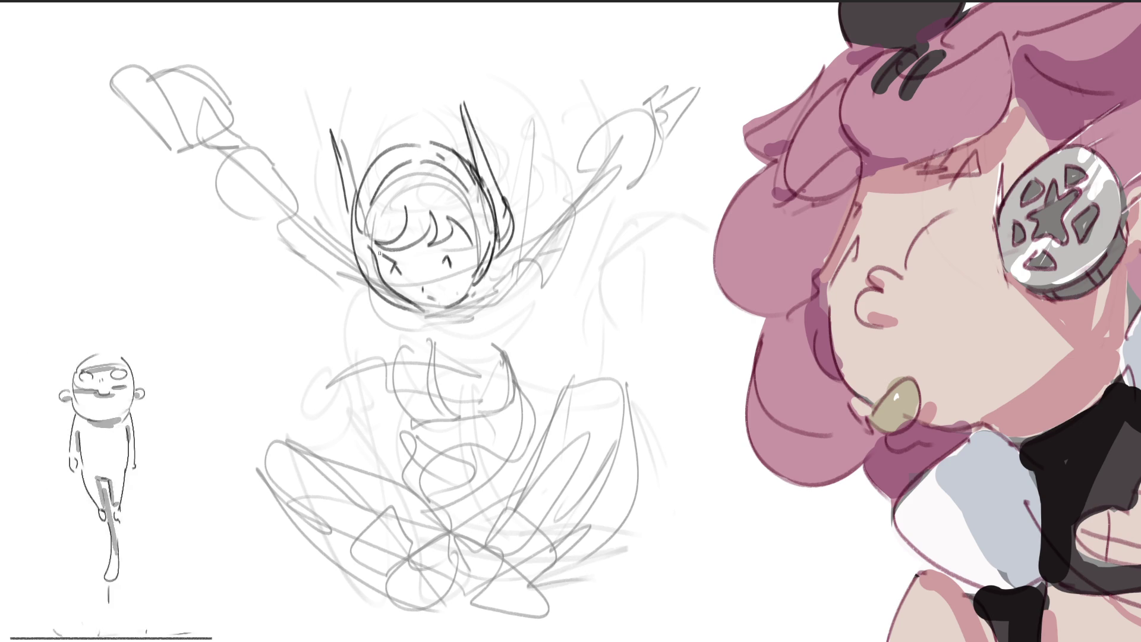
drag(371, 236, 404, 286)
drag(463, 227, 471, 289)
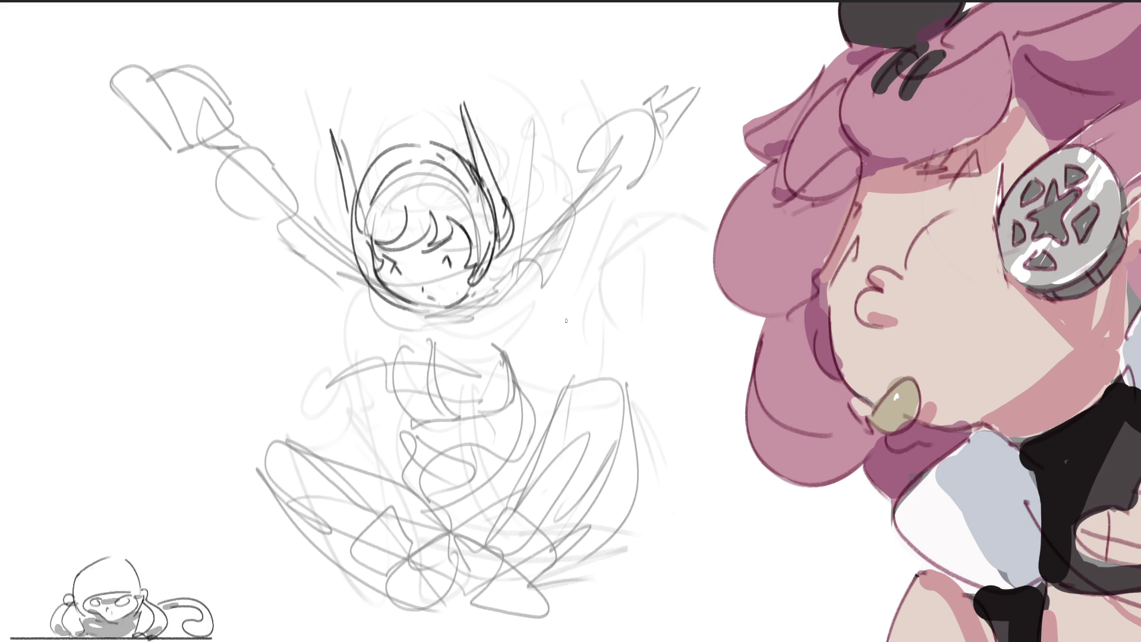
Draw the neck under the head and the chest and torso below it.
mouse_move(402, 308)
mouse_down()
mouse_move(411, 329)
mouse_move(435, 336)
mouse_move(468, 303)
mouse_move(464, 331)
mouse_move(394, 364)
mouse_up()
drag(404, 336, 519, 359)
drag(481, 300, 526, 372)
drag(431, 345, 539, 410)
drag(397, 363, 481, 377)
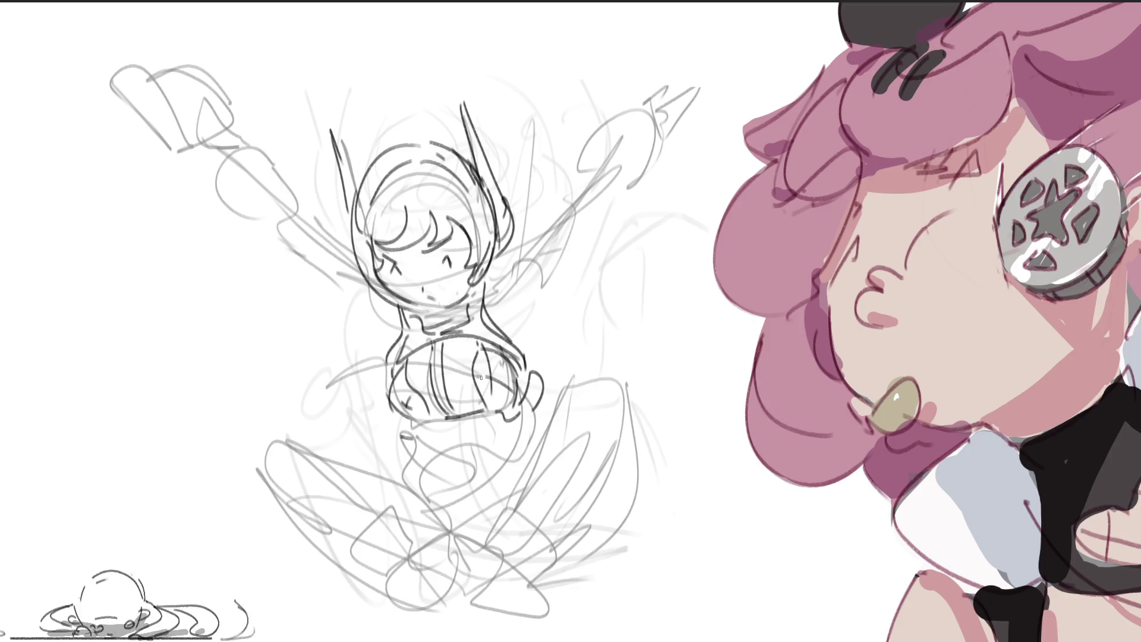
drag(395, 424, 413, 432)
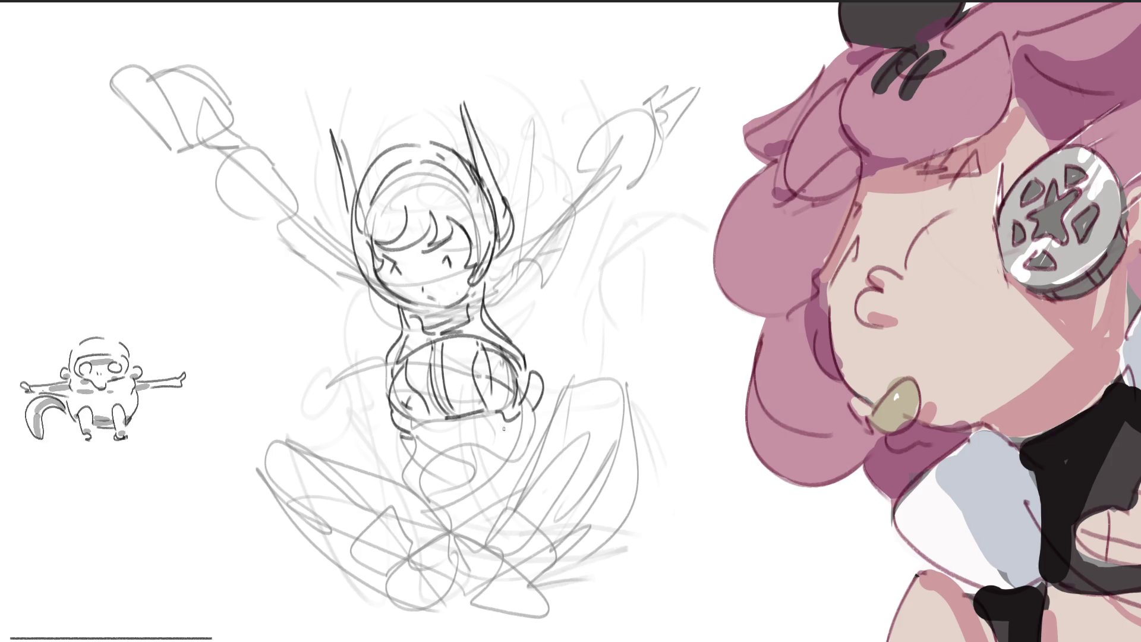
Draw the shoulder to the right of the head.
drag(495, 277, 521, 252)
mouse_move(498, 306)
mouse_down()
mouse_move(530, 259)
mouse_move(526, 309)
mouse_up()
drag(558, 270, 535, 301)
drag(521, 250, 533, 264)
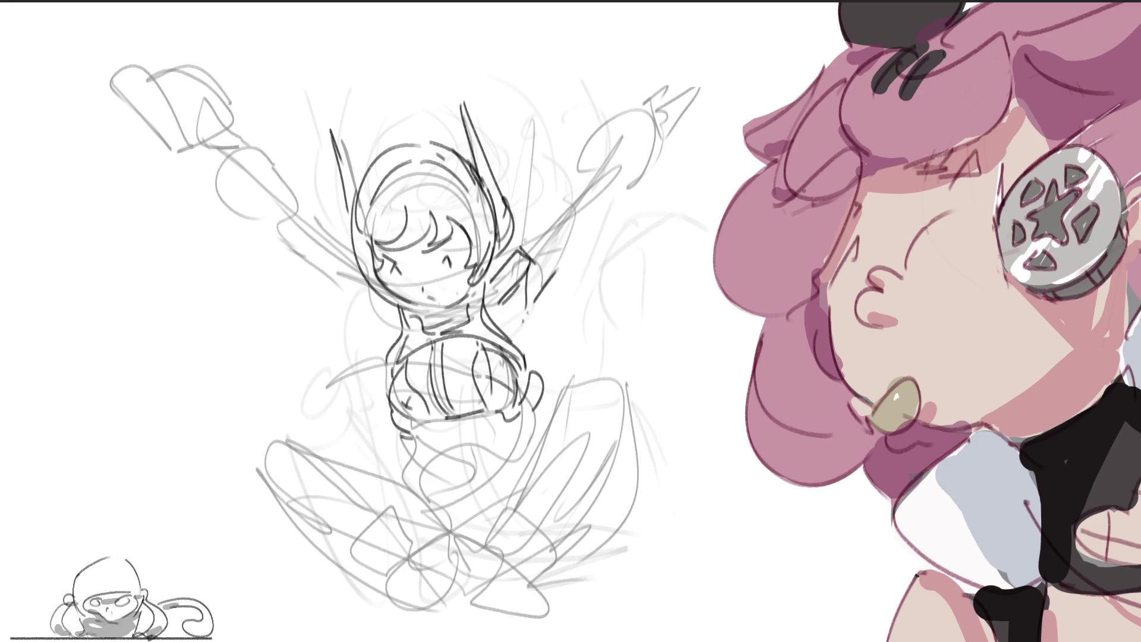
Outline the raised upper arm, forearm and hand.
drag(521, 242, 569, 202)
drag(572, 203, 558, 272)
mouse_move(551, 224)
mouse_down()
mouse_move(538, 271)
mouse_move(567, 227)
mouse_up()
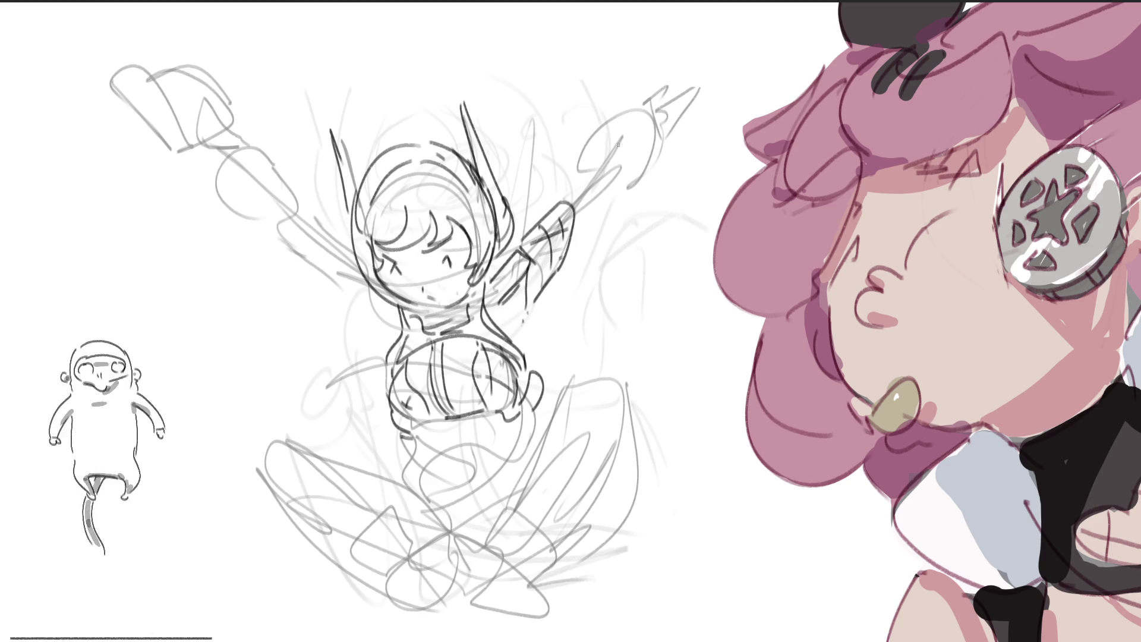
mouse_move(558, 196)
mouse_down()
mouse_move(581, 181)
mouse_move(595, 114)
mouse_up()
mouse_move(609, 105)
mouse_down()
mouse_move(624, 123)
mouse_move(631, 199)
mouse_up()
mouse_move(590, 214)
mouse_down()
mouse_move(630, 164)
mouse_move(632, 200)
mouse_up()
drag(582, 237, 629, 199)
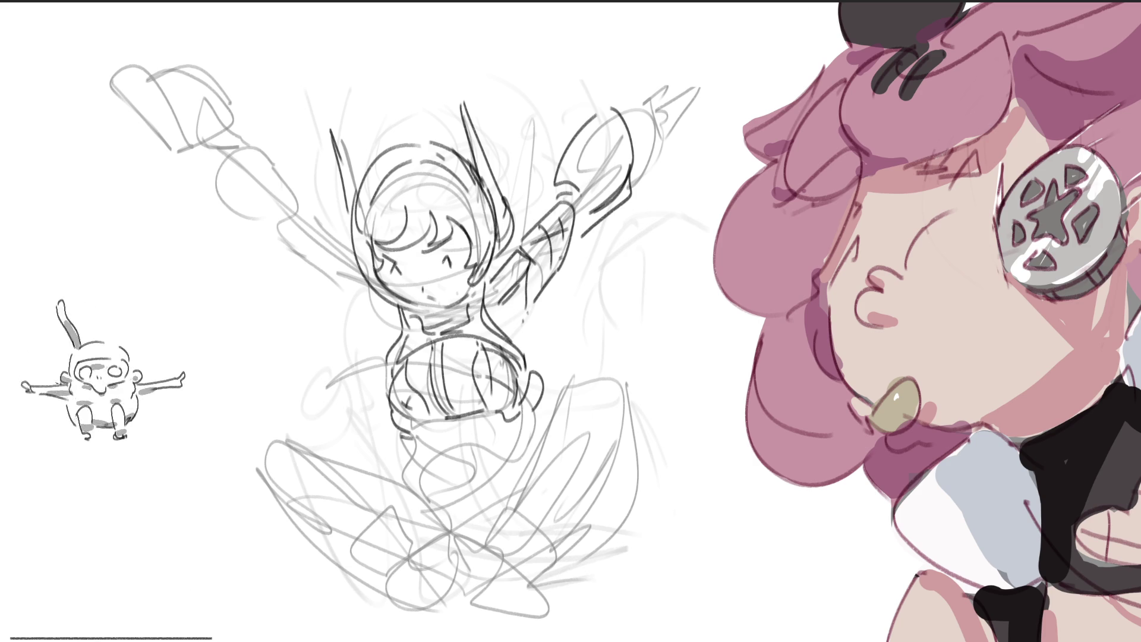
key(ctrl+t)
Skew the figure sketch so its top leans right, shift it left, and apply the transform.
mouse_move(409, 62)
mouse_down()
mouse_move(445, 66)
mouse_move(456, 31)
mouse_move(402, 31)
mouse_move(315, 113)
mouse_move(624, 106)
mouse_move(673, 23)
mouse_move(660, 16)
mouse_up()
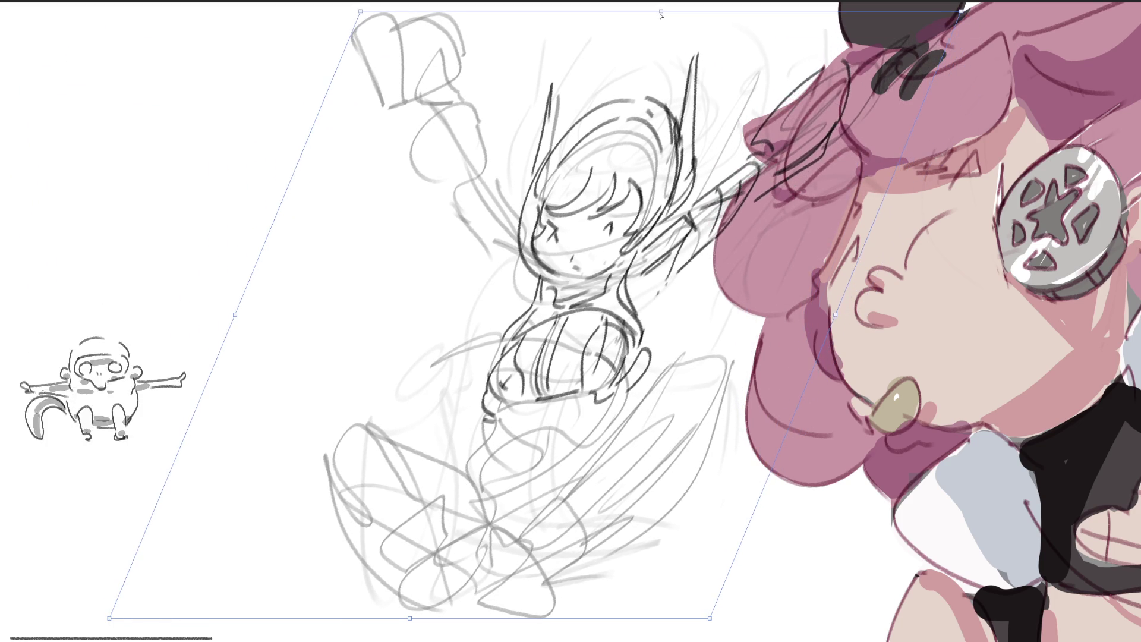
drag(683, 132, 534, 132)
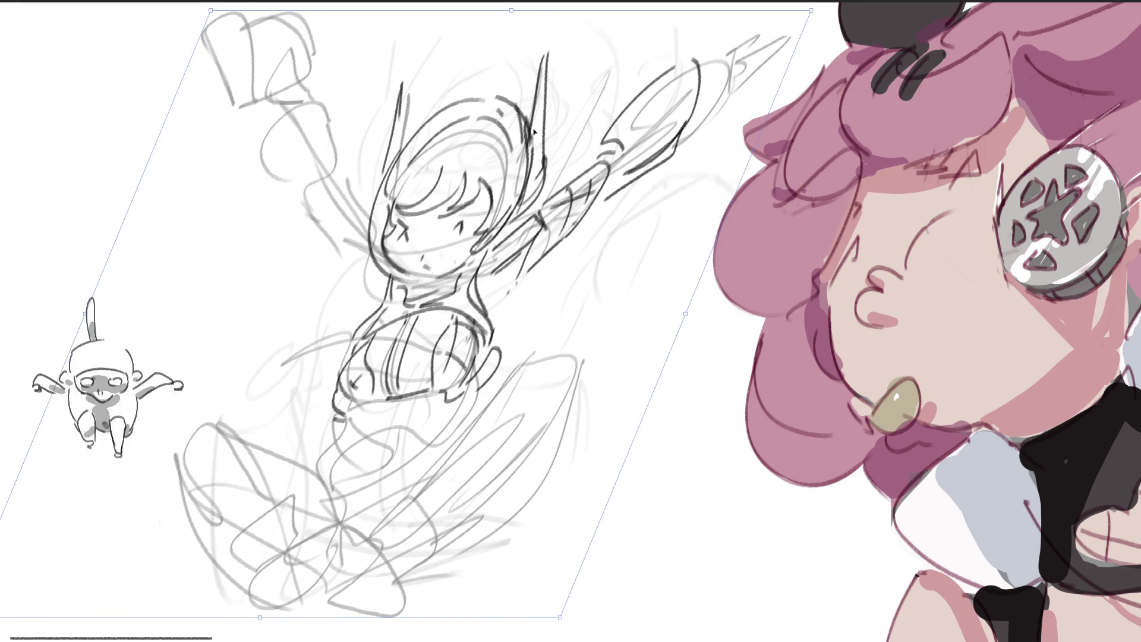
key(Return)
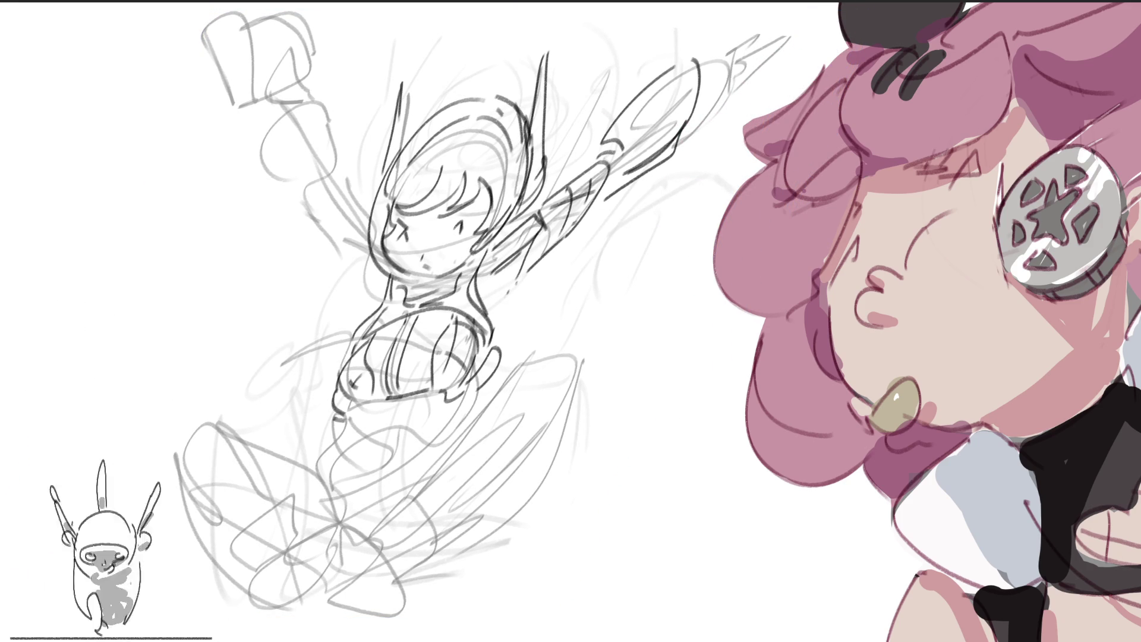
Sketch the lower body and legs down to the bottom edge of the canvas.
drag(355, 407, 333, 571)
drag(374, 439, 335, 570)
mouse_move(449, 395)
mouse_down()
mouse_move(375, 439)
mouse_move(449, 473)
mouse_up()
drag(428, 470, 386, 621)
drag(437, 510, 417, 621)
drag(440, 504, 469, 641)
drag(325, 476, 303, 641)
drag(483, 389, 441, 535)
drag(508, 352, 471, 458)
drag(500, 381, 443, 544)
drag(496, 403, 474, 476)
mouse_move(532, 640)
mouse_down()
mouse_move(475, 478)
mouse_move(512, 641)
mouse_up()
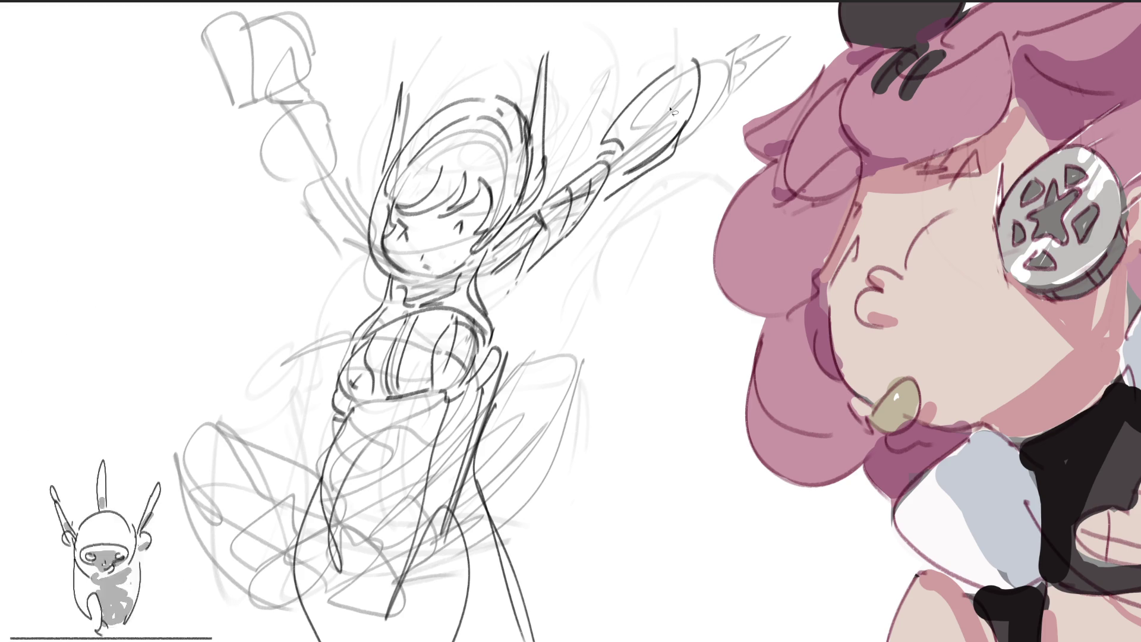
Lasso the whole grey sketch, delete it, and deselect.
mouse_move(708, 273)
mouse_down()
mouse_move(937, 58)
mouse_move(101, 97)
mouse_move(475, 641)
mouse_move(951, 481)
mouse_up()
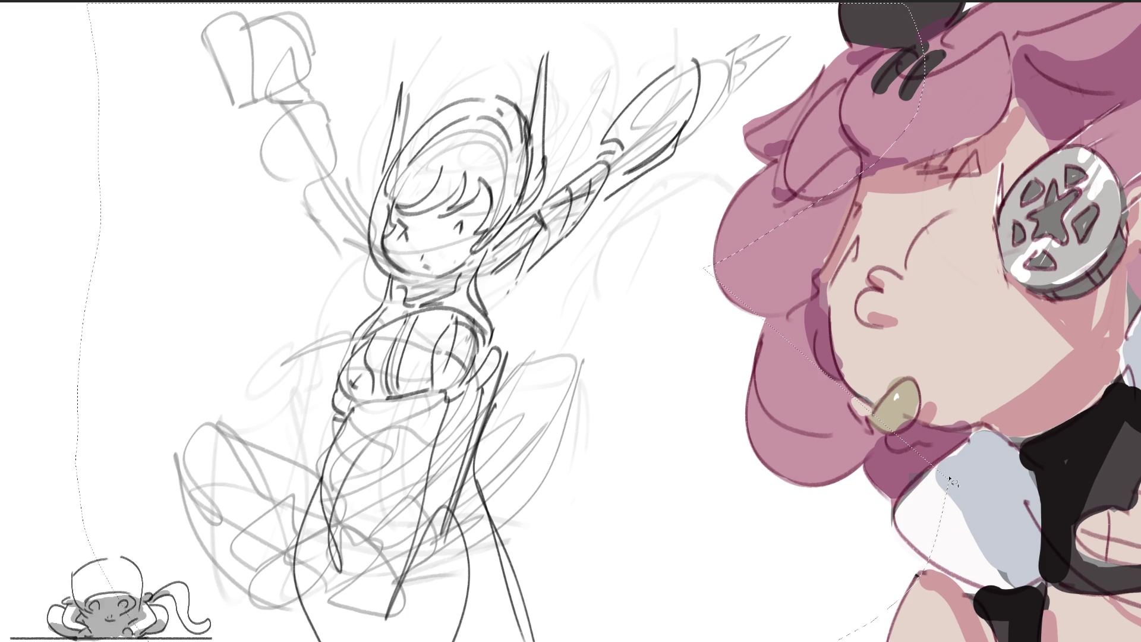
key(Delete)
key(ctrl+d)
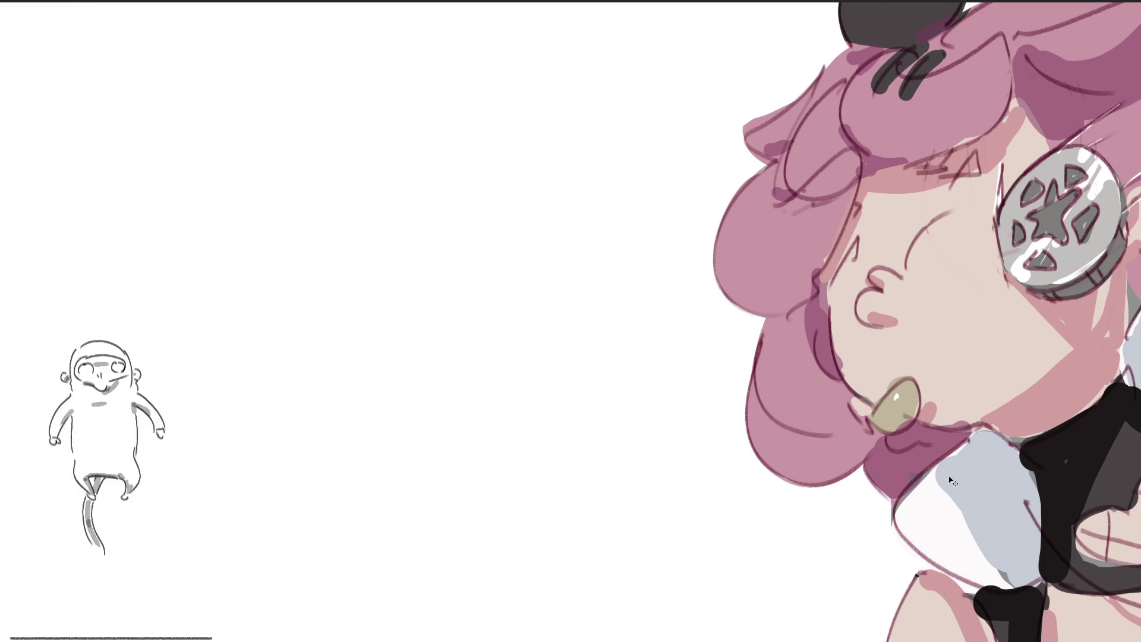
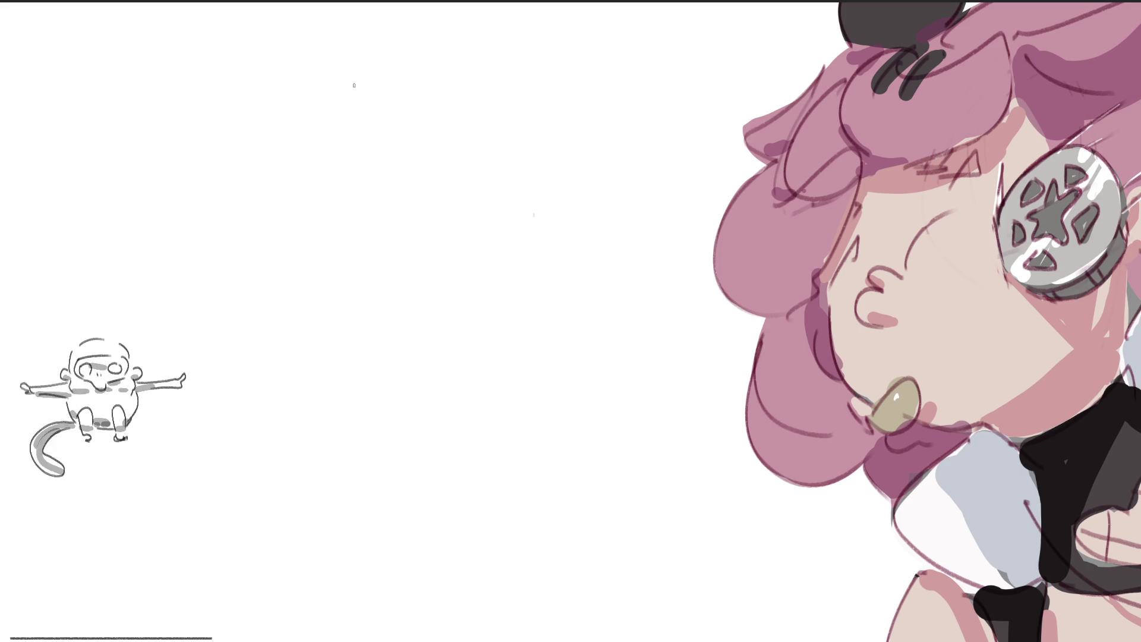
Block in the rough figure outline with wavy strokes along its sides and bottom.
drag(383, 64, 362, 90)
drag(458, 62, 469, 82)
mouse_move(395, 62)
mouse_down()
mouse_move(466, 48)
mouse_move(509, 116)
mouse_move(361, 110)
mouse_move(356, 155)
mouse_move(491, 113)
mouse_move(559, 118)
mouse_move(566, 151)
mouse_move(315, 205)
mouse_move(415, 194)
mouse_up()
mouse_move(475, 146)
mouse_down()
mouse_move(475, 181)
mouse_move(539, 186)
mouse_up()
mouse_move(570, 153)
mouse_down()
mouse_move(580, 187)
mouse_move(538, 207)
mouse_up()
mouse_move(598, 148)
mouse_down()
mouse_move(605, 196)
mouse_move(537, 229)
mouse_up()
drag(473, 251, 342, 247)
drag(348, 244, 315, 235)
mouse_move(339, 137)
mouse_down()
mouse_move(314, 229)
mouse_move(327, 280)
mouse_up()
drag(327, 280, 458, 271)
mouse_move(451, 262)
mouse_down()
mouse_move(523, 256)
mouse_move(568, 270)
mouse_up()
mouse_move(538, 276)
mouse_down()
mouse_move(482, 285)
mouse_move(529, 277)
mouse_up()
Extend the scribbled mass with more wavy strokes toward the lower left and lower right.
drag(556, 237, 607, 253)
mouse_move(608, 255)
mouse_down()
mouse_move(556, 312)
mouse_move(416, 324)
mouse_up()
drag(336, 262, 404, 333)
drag(288, 202, 339, 217)
drag(277, 232, 330, 298)
drag(267, 267, 434, 356)
drag(580, 274, 515, 355)
drag(628, 300, 515, 355)
drag(502, 373, 336, 341)
drag(265, 324, 360, 336)
mouse_move(324, 389)
mouse_down()
mouse_move(508, 403)
mouse_move(610, 385)
mouse_move(280, 414)
mouse_move(351, 234)
mouse_up()
Draw a wide, spiky outer silhouette around the mass with a scalloped bottom edge.
mouse_move(451, 131)
mouse_down()
mouse_move(470, 89)
mouse_move(524, 220)
mouse_up()
mouse_move(523, 205)
mouse_down()
mouse_move(606, 303)
mouse_move(595, 409)
mouse_up()
mouse_move(663, 394)
mouse_down()
mouse_move(609, 405)
mouse_move(431, 489)
mouse_up()
mouse_move(413, 487)
mouse_down()
mouse_move(284, 431)
mouse_move(306, 279)
mouse_up()
drag(253, 268, 303, 347)
drag(304, 393, 231, 386)
mouse_move(230, 386)
mouse_down()
mouse_move(338, 484)
mouse_move(609, 493)
mouse_up()
mouse_move(645, 339)
mouse_down()
mouse_move(571, 494)
mouse_move(307, 503)
mouse_move(476, 538)
mouse_up()
mouse_move(476, 538)
mouse_down()
mouse_move(612, 351)
mouse_move(675, 443)
mouse_move(440, 549)
mouse_move(591, 562)
mouse_up()
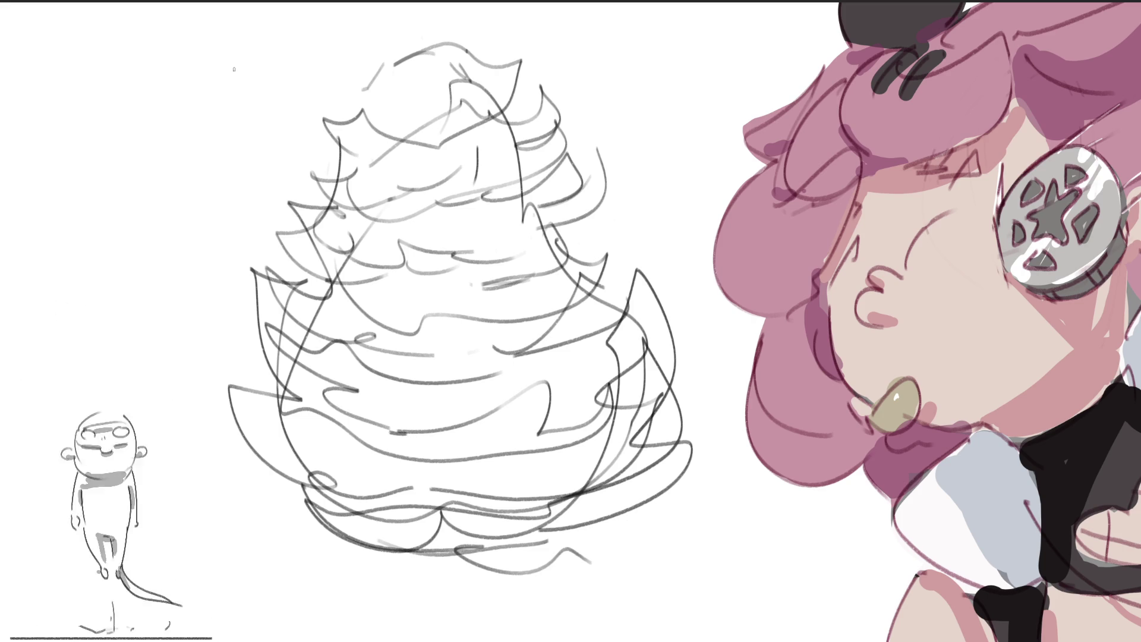
Sketch a small head outline with facial features, cheek and jaw at the upper left.
mouse_move(230, 80)
mouse_down()
mouse_move(235, 118)
mouse_move(267, 50)
mouse_up()
drag(292, 48, 300, 131)
mouse_move(230, 100)
mouse_down()
mouse_move(252, 121)
mouse_move(301, 114)
mouse_move(260, 107)
mouse_move(265, 145)
mouse_move(280, 147)
mouse_up()
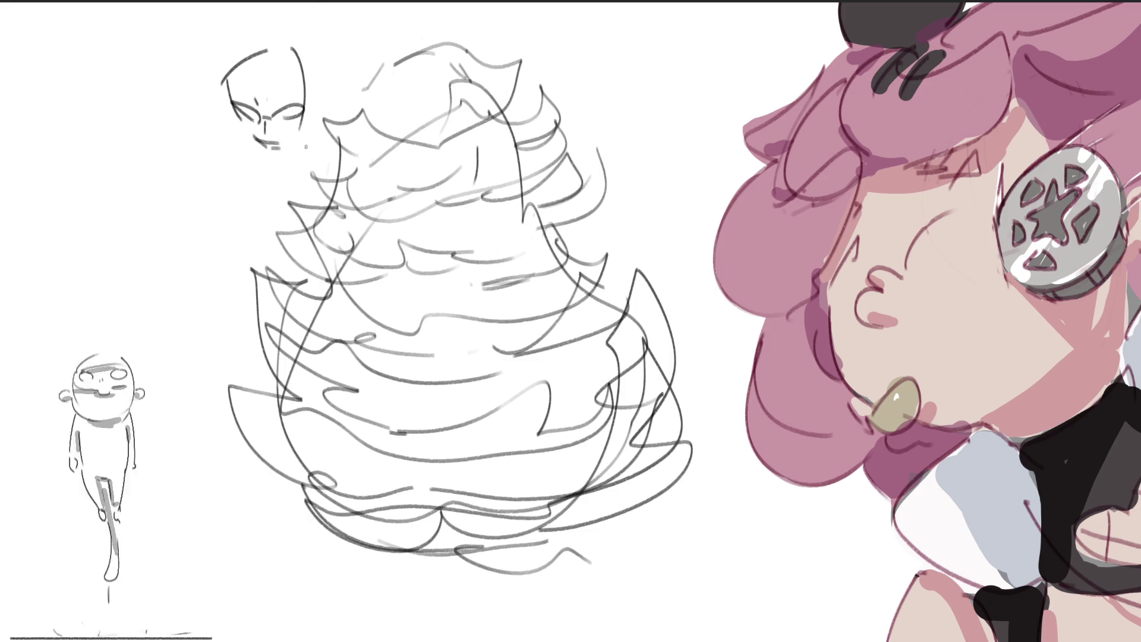
mouse_move(231, 105)
mouse_down()
mouse_move(260, 158)
mouse_move(301, 154)
mouse_up()
drag(328, 59, 299, 179)
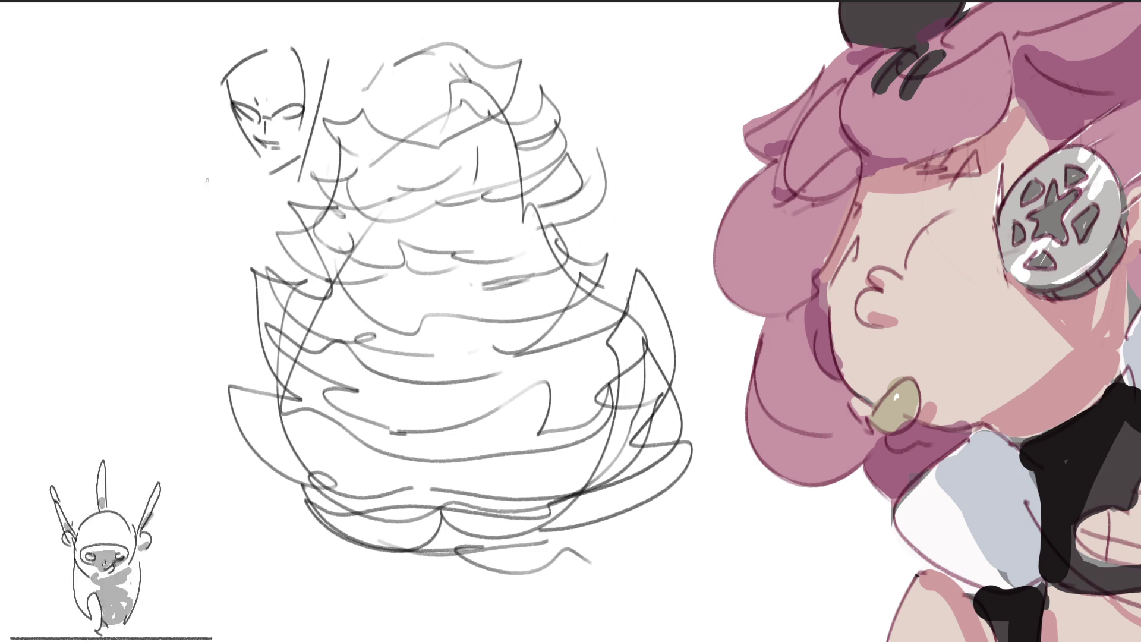
Add hair strokes over the small head, then fade the rough sketch to light grey.
mouse_move(257, 67)
mouse_down()
mouse_move(219, 73)
mouse_move(312, 82)
mouse_up()
mouse_move(219, 64)
mouse_down()
mouse_move(279, 9)
mouse_move(308, 63)
mouse_up()
drag(328, 31, 317, 88)
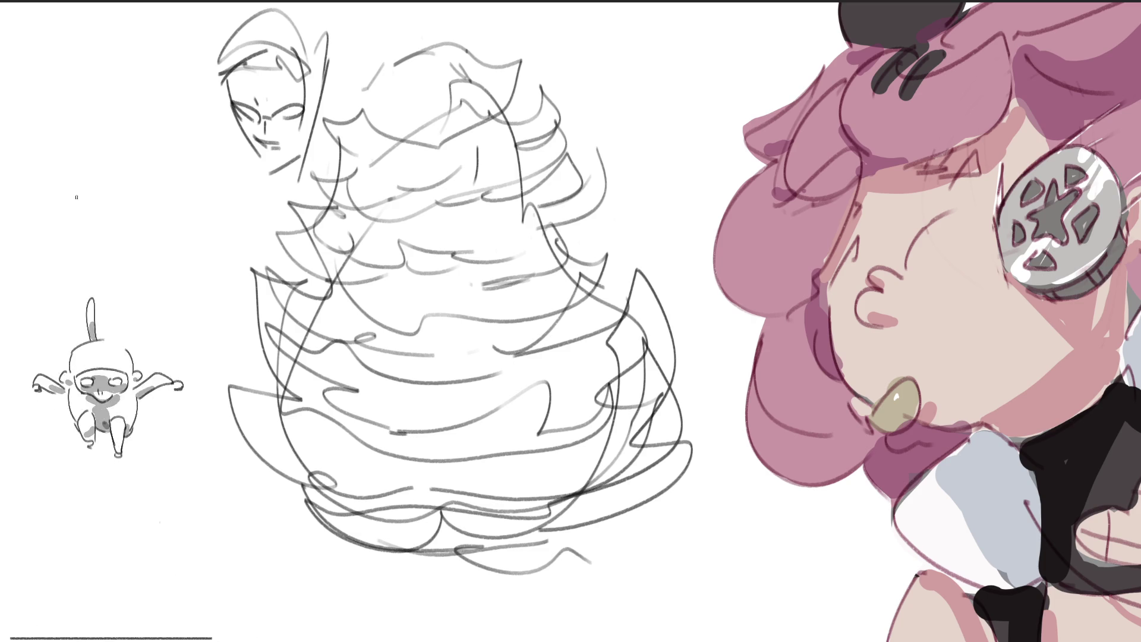
mouse_move(51, 153)
mouse_down()
mouse_move(573, 382)
mouse_move(586, 407)
mouse_move(307, 167)
mouse_move(662, 497)
mouse_move(293, 293)
mouse_move(517, 340)
mouse_up()
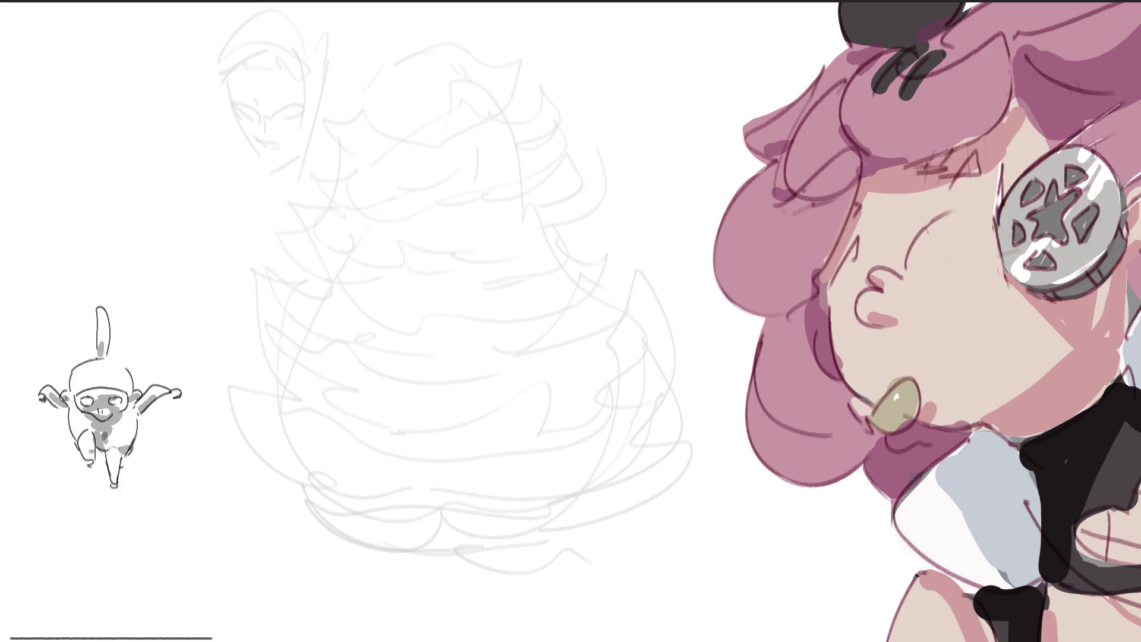
Draw the new head outline in dark pen with a muzzle oval inside.
drag(396, 82, 382, 155)
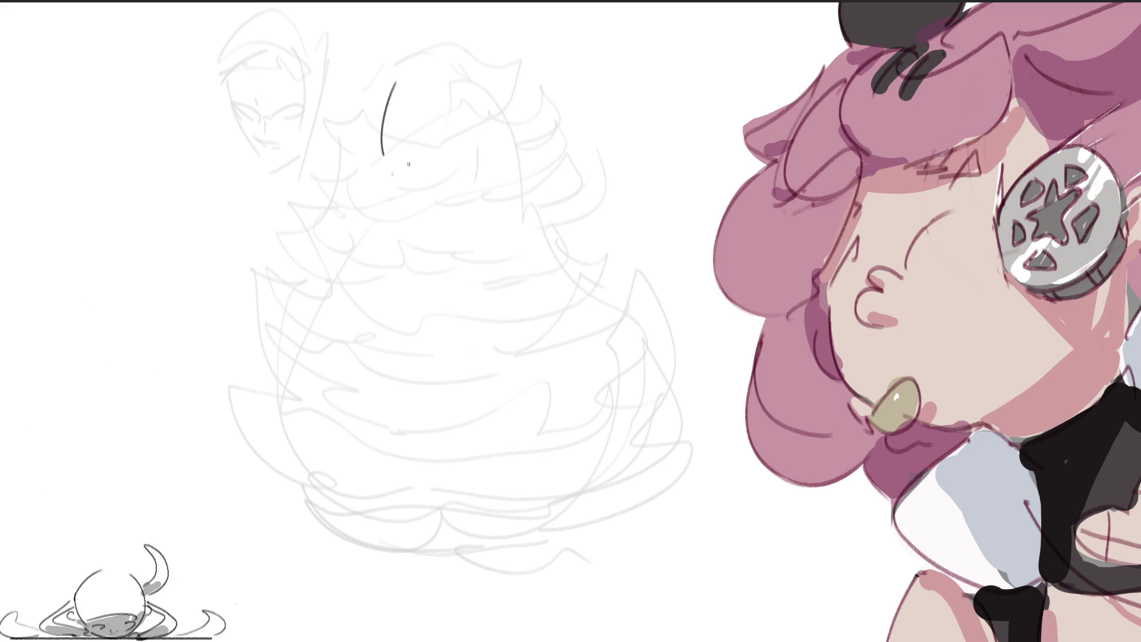
mouse_move(386, 92)
mouse_down()
mouse_move(442, 66)
mouse_move(479, 206)
mouse_up()
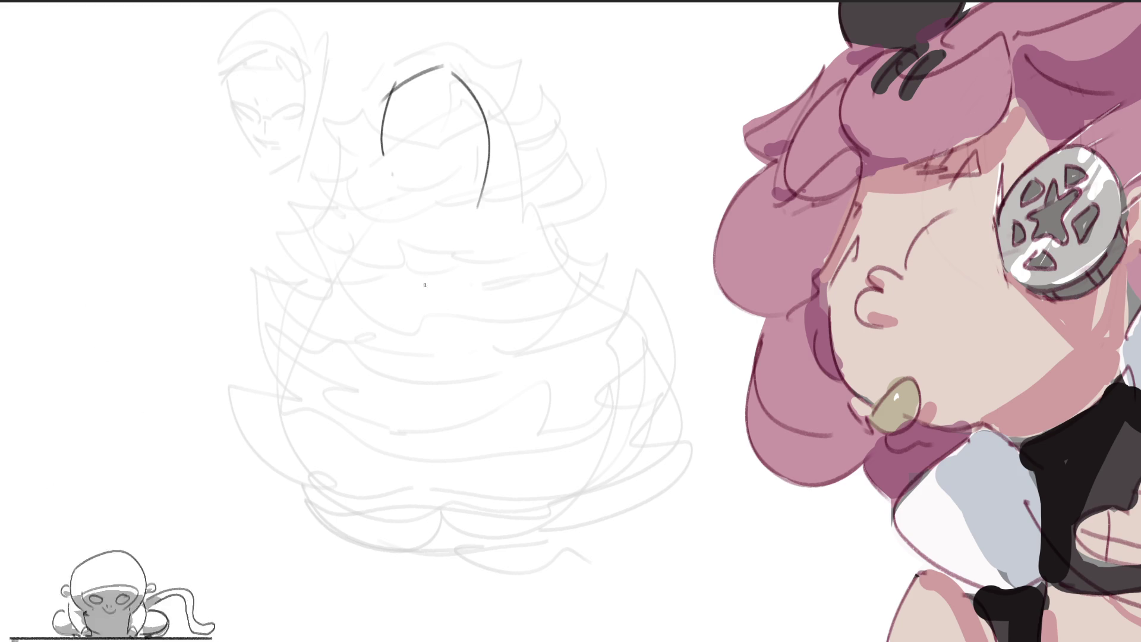
drag(390, 88, 403, 239)
drag(419, 160, 419, 238)
drag(477, 211, 454, 251)
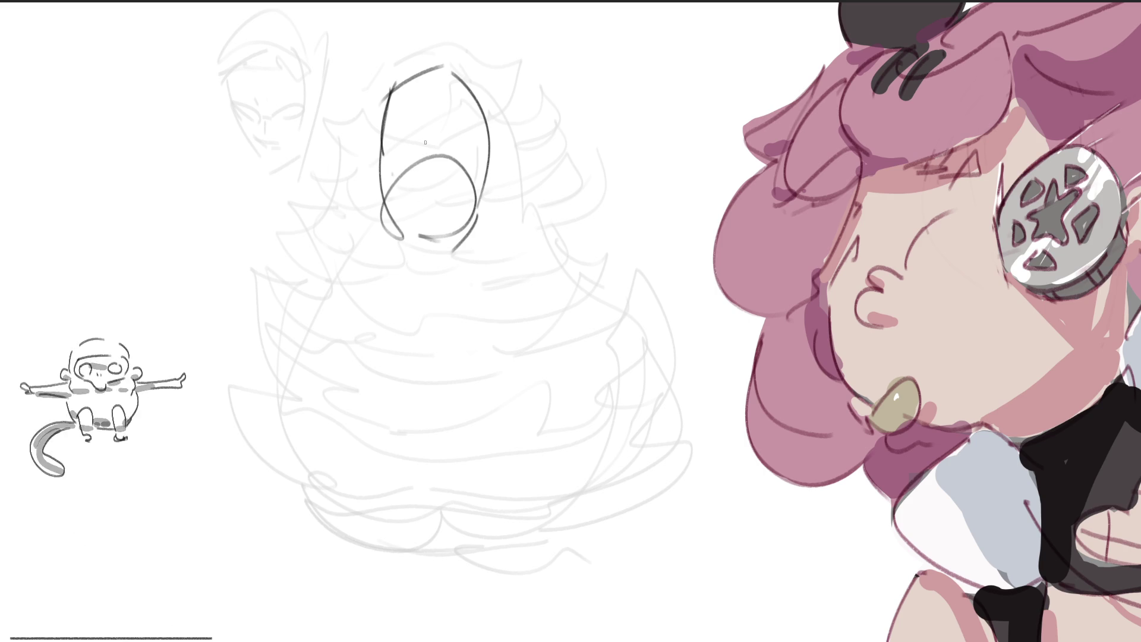
Add eyes, pupils, a nose and angry eyebrows, strengthen the jaw, and start curly hair.
drag(396, 137, 475, 157)
mouse_move(410, 141)
mouse_down()
mouse_move(421, 110)
mouse_move(465, 113)
mouse_up()
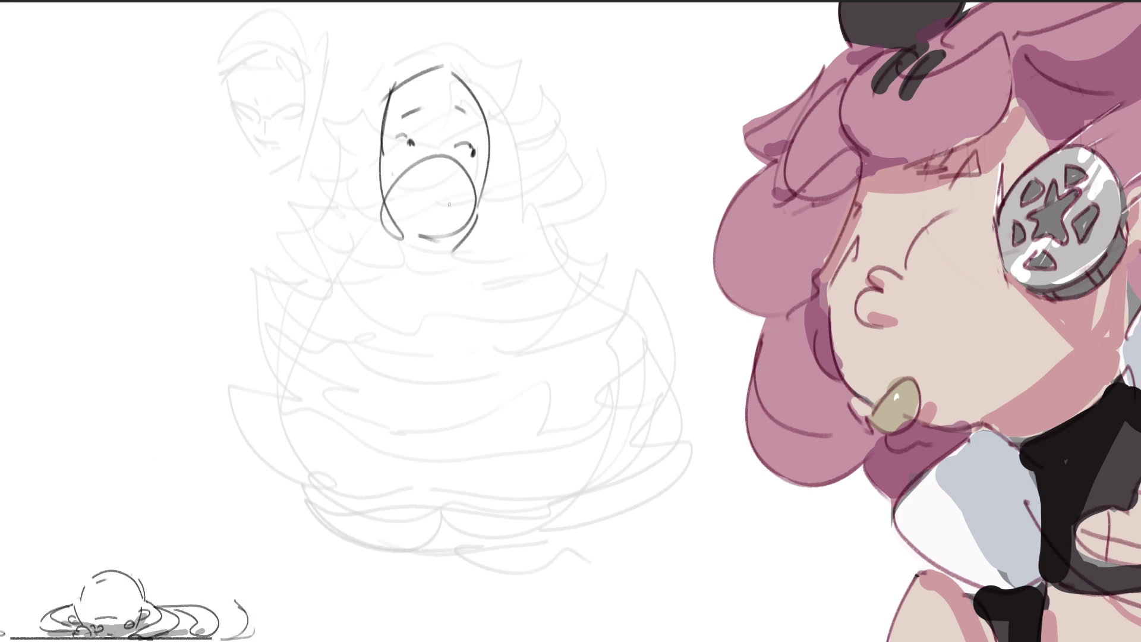
mouse_move(443, 190)
mouse_down()
mouse_move(428, 200)
mouse_move(444, 194)
mouse_up()
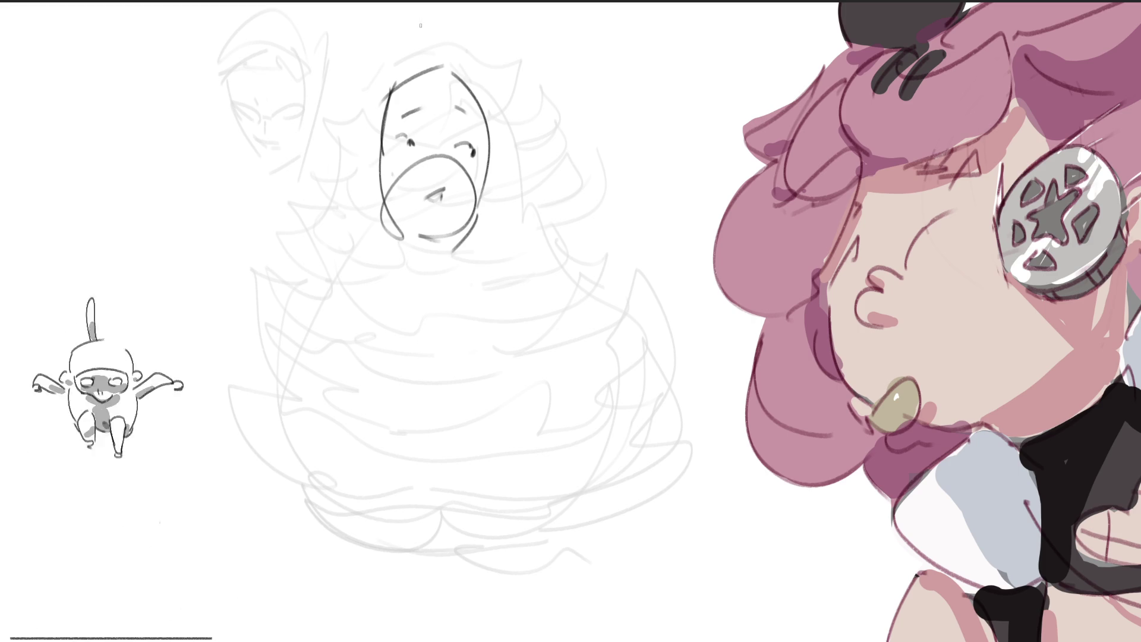
mouse_move(387, 122)
mouse_down()
mouse_move(384, 135)
mouse_move(420, 148)
mouse_move(482, 122)
mouse_move(479, 156)
mouse_up()
drag(486, 141, 481, 122)
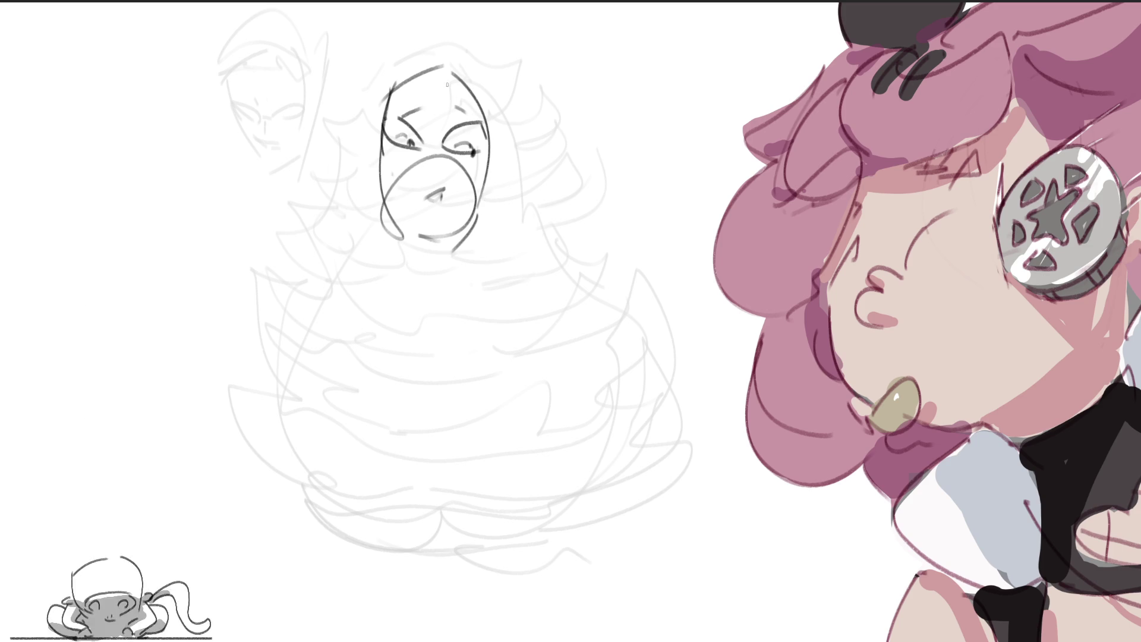
mouse_move(384, 137)
mouse_down()
mouse_move(380, 224)
mouse_move(406, 238)
mouse_up()
mouse_move(487, 156)
mouse_down()
mouse_move(478, 235)
mouse_move(450, 248)
mouse_up()
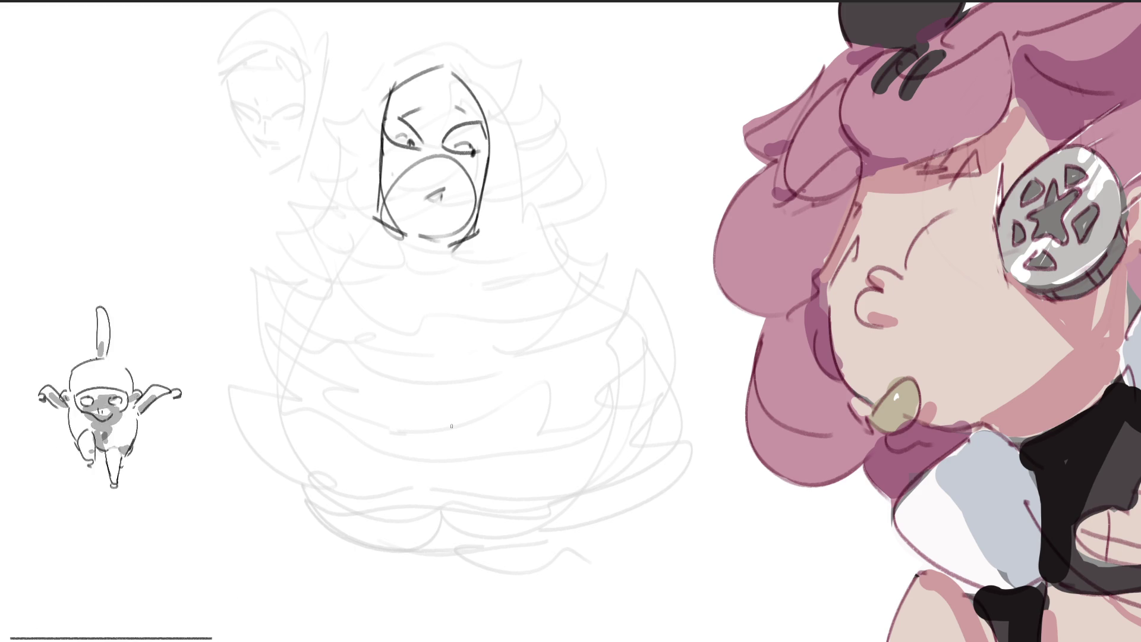
mouse_move(409, 75)
mouse_down()
mouse_move(410, 55)
mouse_move(458, 43)
mouse_move(488, 95)
mouse_up()
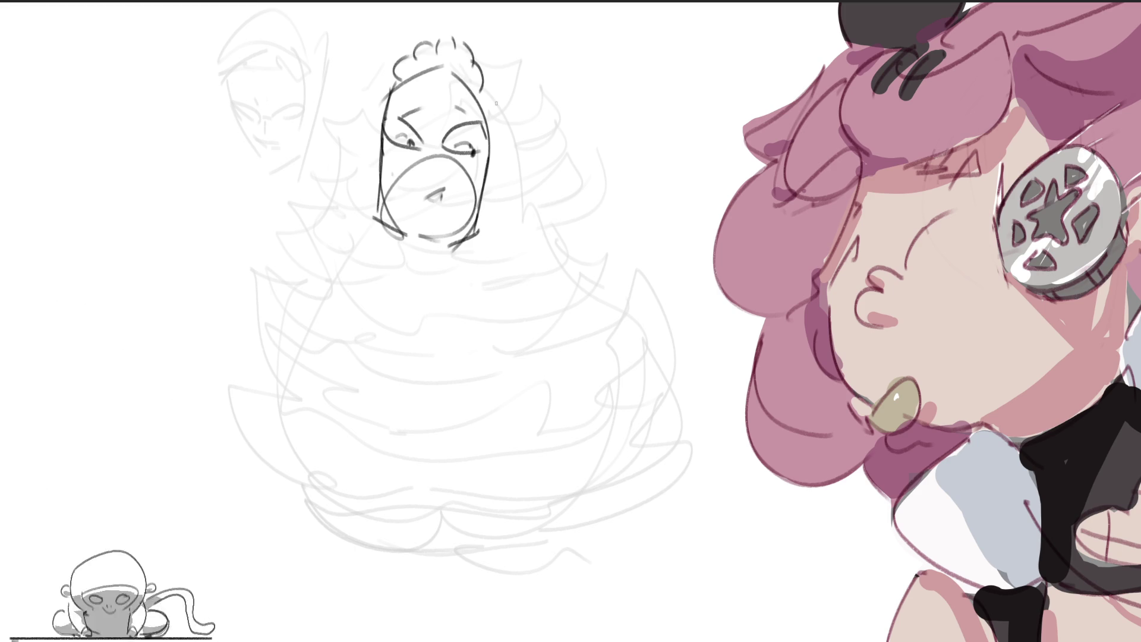
Add curly hair down both sides of the head and a gritted-teeth mouth line.
mouse_move(394, 60)
mouse_down()
mouse_move(356, 117)
mouse_move(368, 157)
mouse_up()
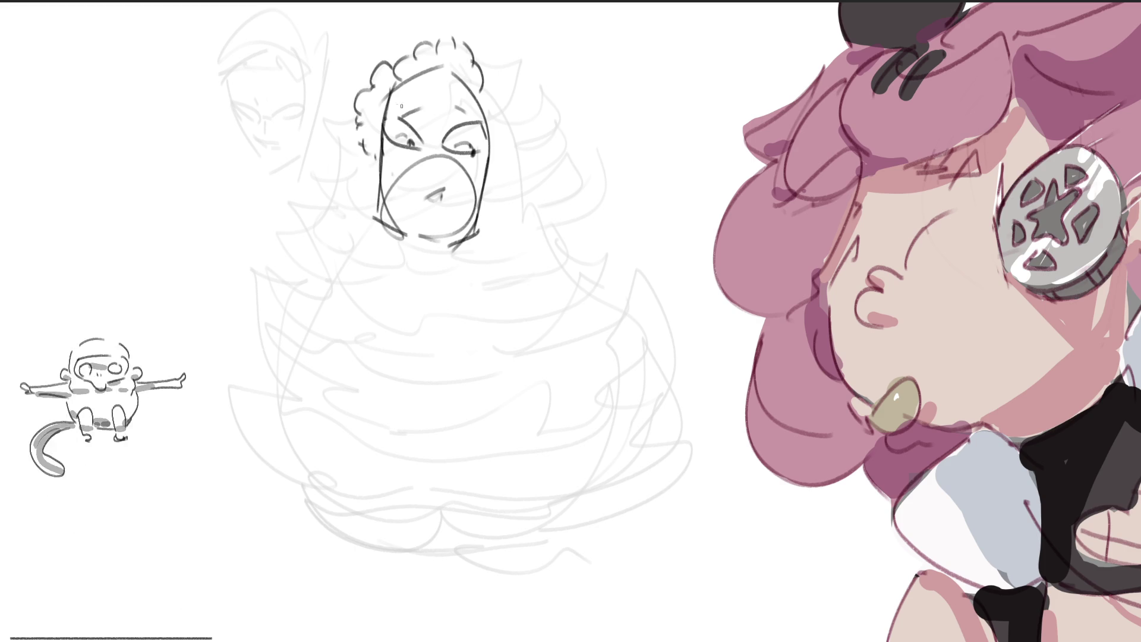
mouse_move(499, 95)
mouse_down()
mouse_move(508, 141)
mouse_move(487, 199)
mouse_up()
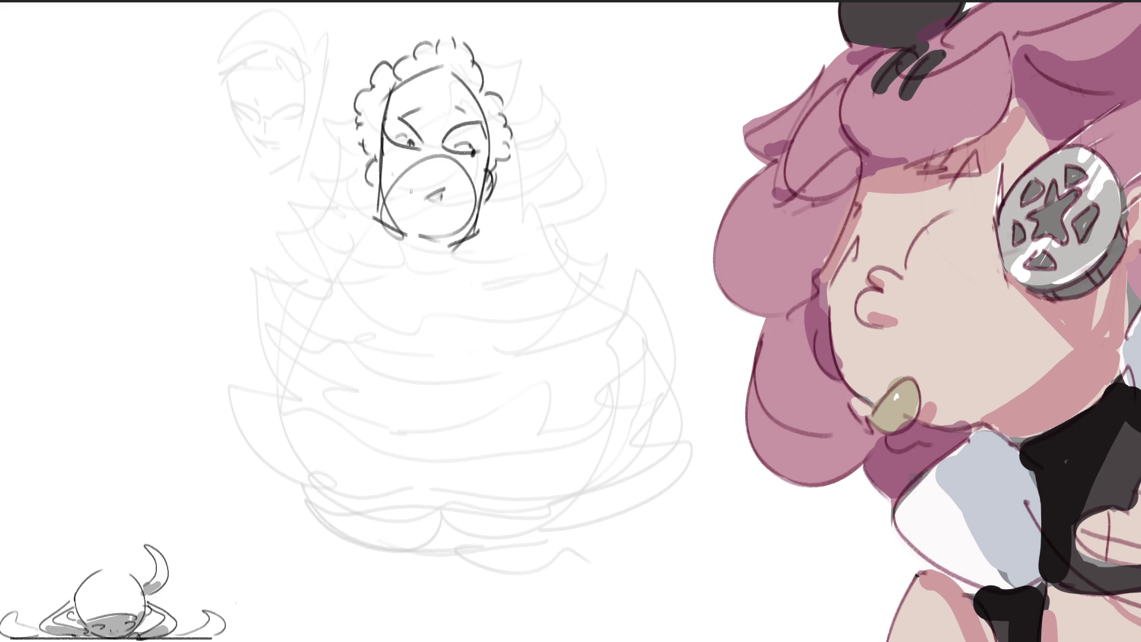
drag(407, 191, 461, 191)
drag(456, 187, 446, 195)
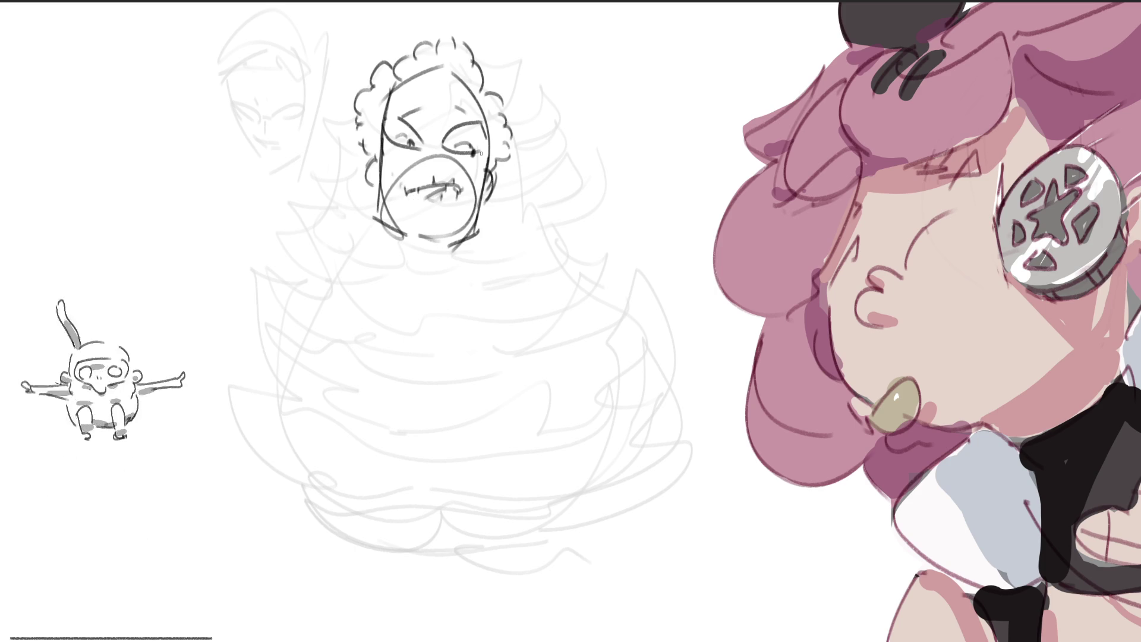
Rework the mouth into a wide open shout and add frown creases between the brows.
mouse_move(409, 189)
mouse_down()
mouse_move(461, 191)
mouse_move(441, 223)
mouse_up()
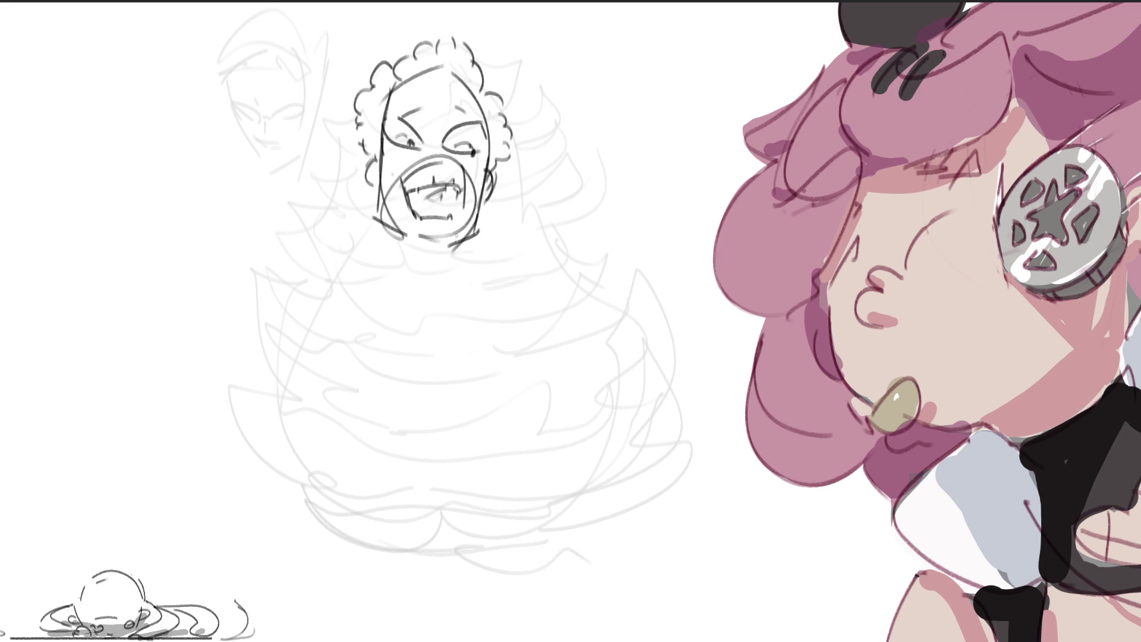
drag(464, 164, 466, 228)
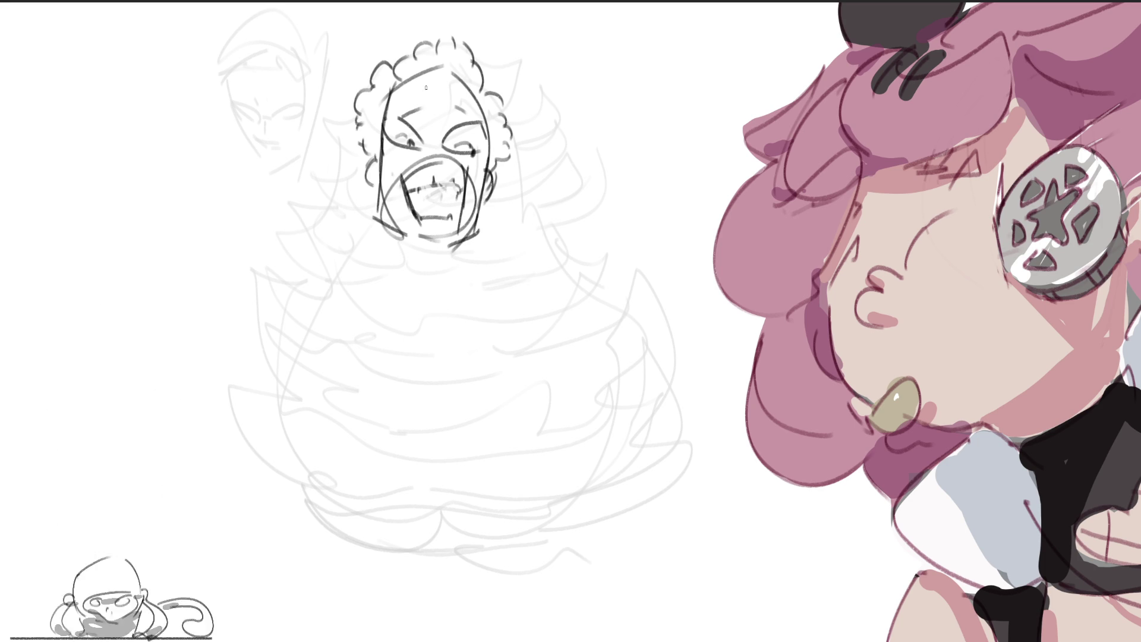
drag(427, 150, 438, 113)
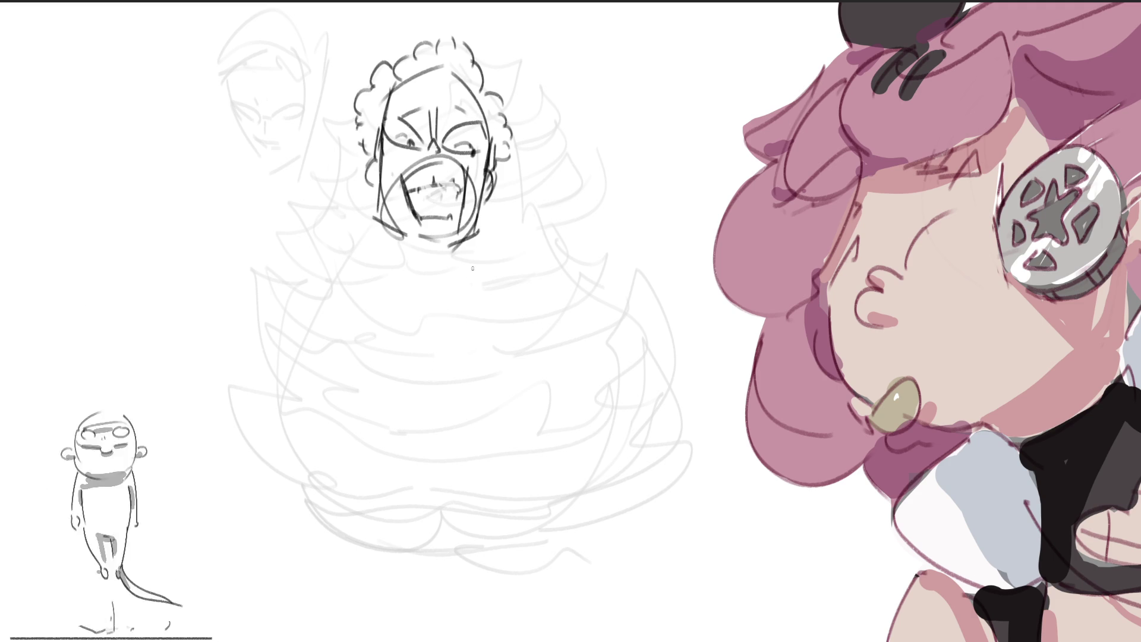
Draw the neck and shoulders below the head and a rising arm arc to its left.
drag(380, 221, 447, 323)
drag(469, 256, 488, 390)
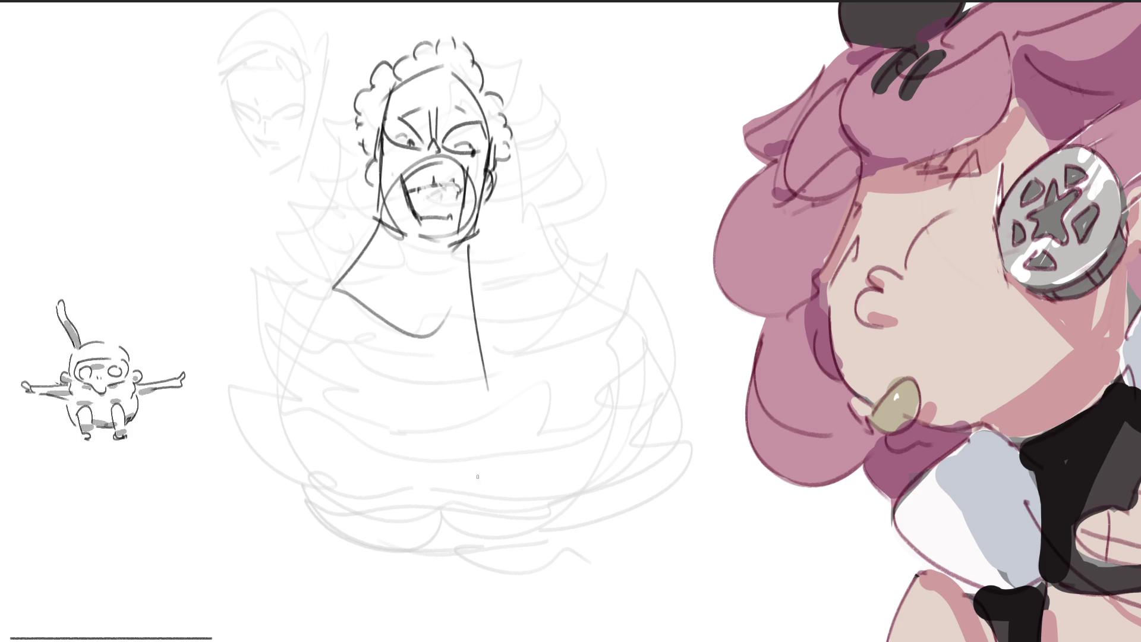
drag(381, 233, 416, 371)
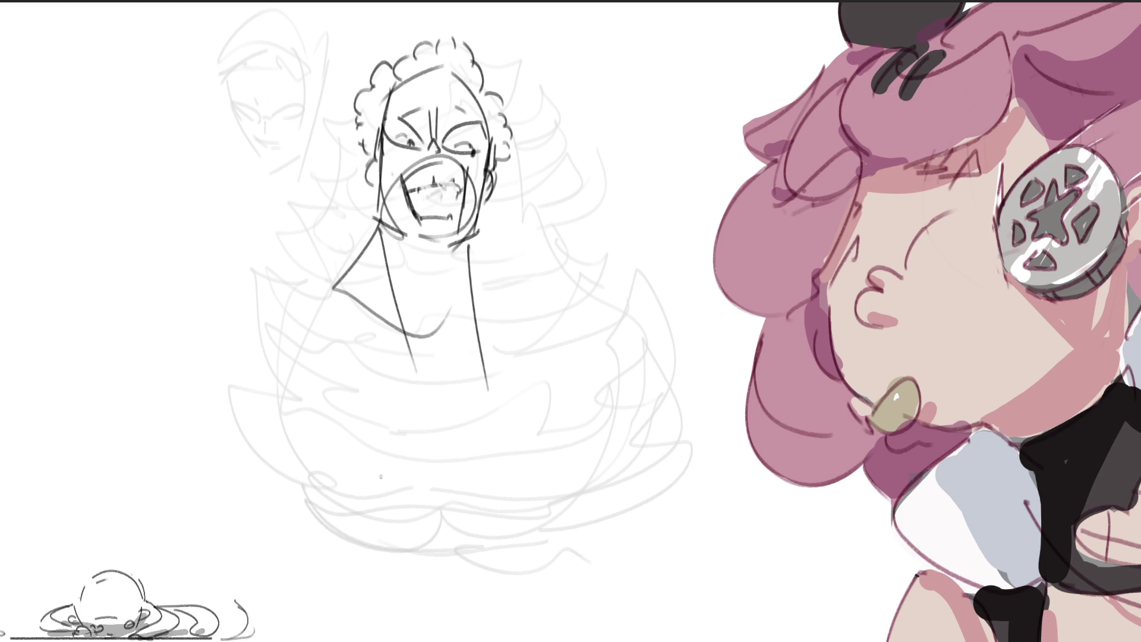
drag(313, 240, 334, 282)
mouse_move(327, 271)
mouse_down()
mouse_move(355, 347)
mouse_move(333, 287)
mouse_up()
mouse_move(233, 166)
mouse_down()
mouse_move(261, 128)
mouse_move(328, 110)
mouse_move(345, 141)
mouse_up()
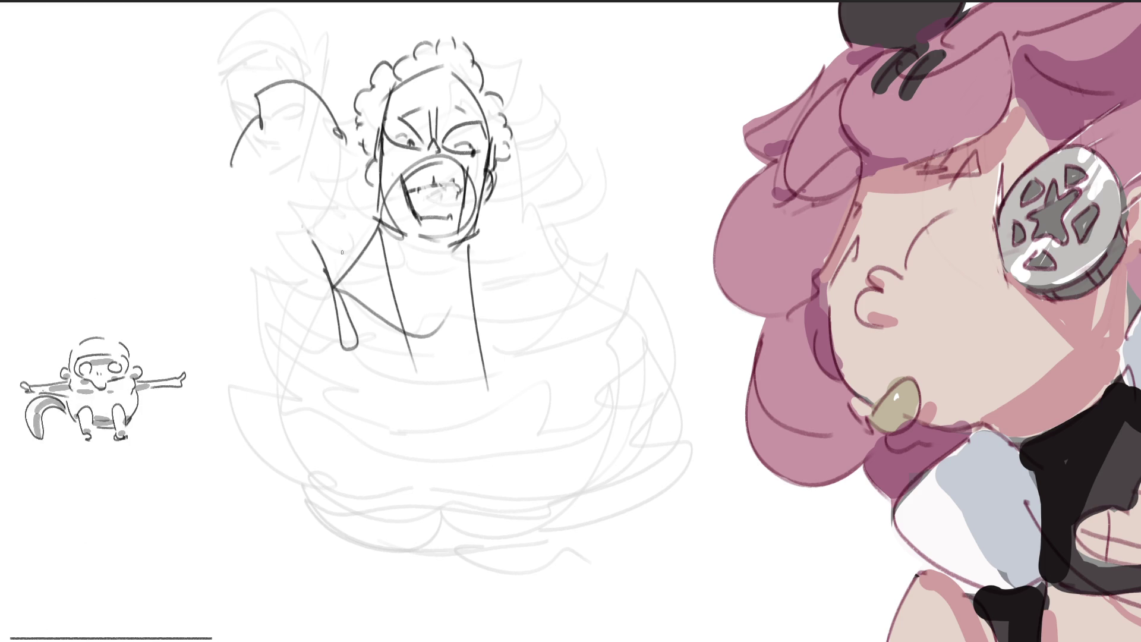
Add jagged outlines on both sides of the face and a large arc from lower left.
mouse_move(217, 165)
mouse_down()
mouse_move(197, 156)
mouse_move(105, 256)
mouse_move(90, 312)
mouse_up()
mouse_move(92, 455)
mouse_down()
mouse_move(297, 232)
mouse_move(334, 381)
mouse_up()
mouse_move(342, 389)
mouse_down()
mouse_move(375, 392)
mouse_move(357, 410)
mouse_up()
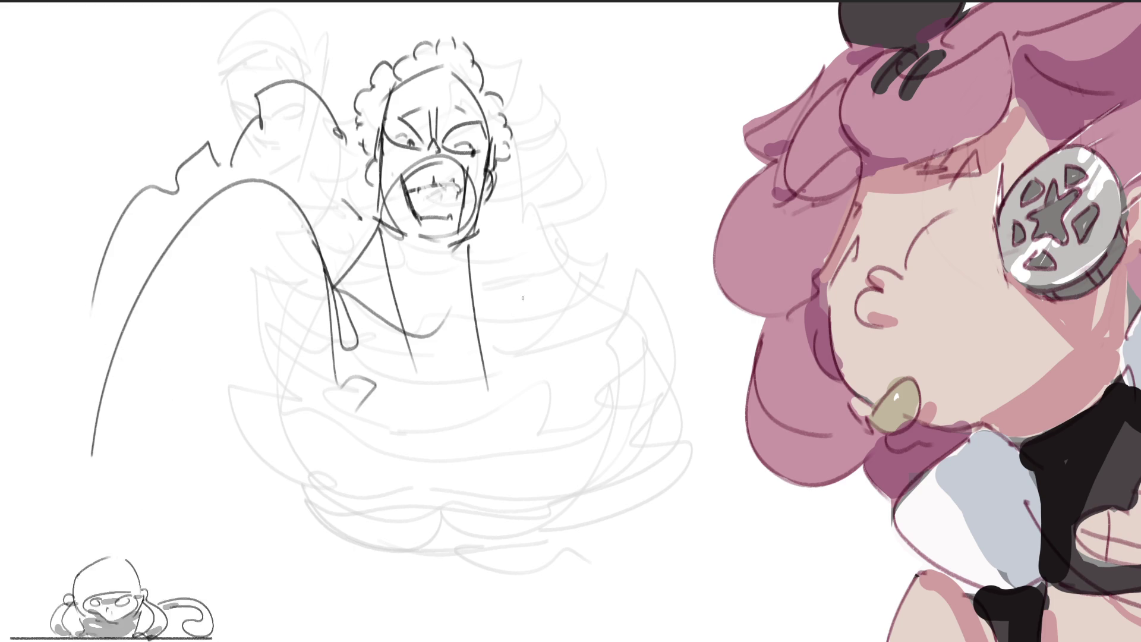
mouse_move(524, 160)
mouse_down()
mouse_move(530, 186)
mouse_move(564, 180)
mouse_move(579, 200)
mouse_move(589, 275)
mouse_move(645, 345)
mouse_up()
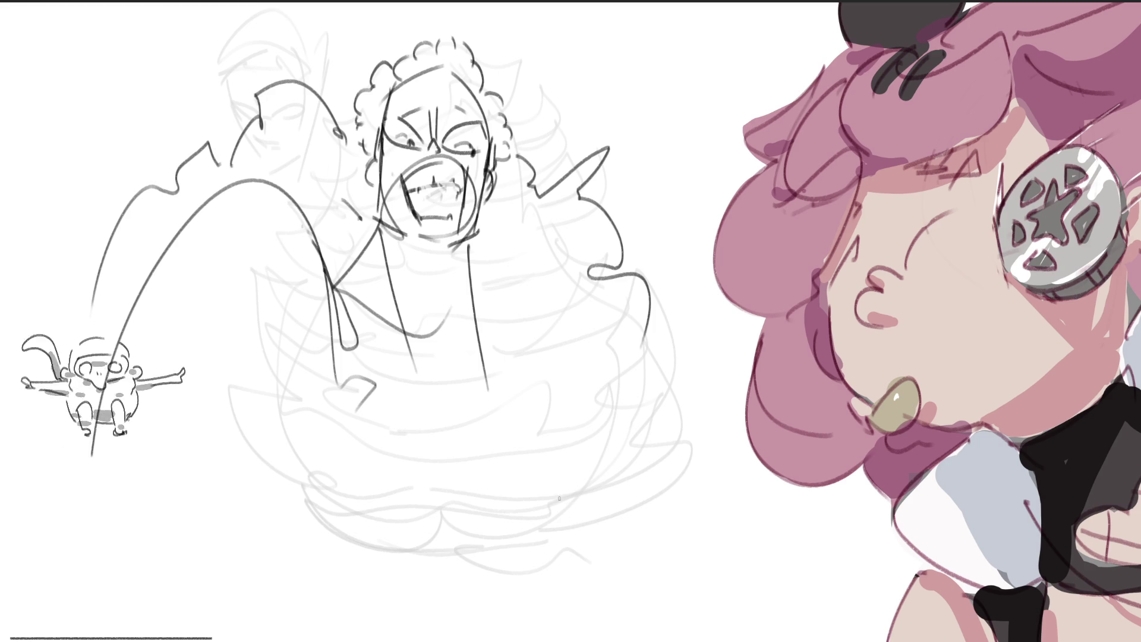
Sketch curved torso and chest lines plus side strokes, undoing the overly long last stroke.
drag(484, 330, 520, 440)
drag(493, 351, 532, 420)
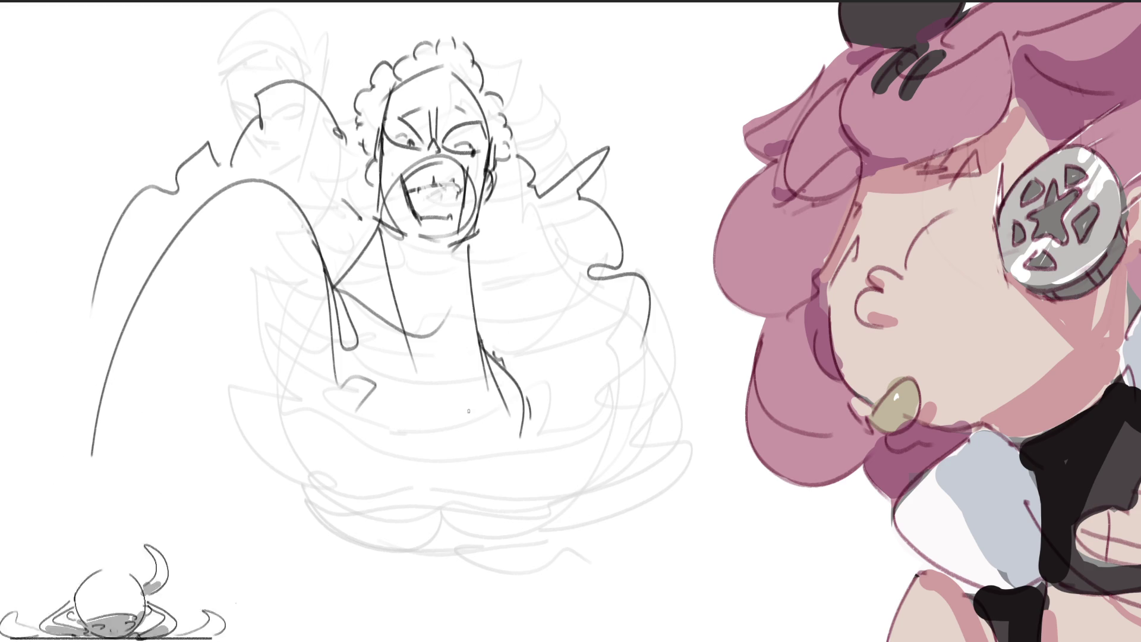
drag(342, 286, 381, 423)
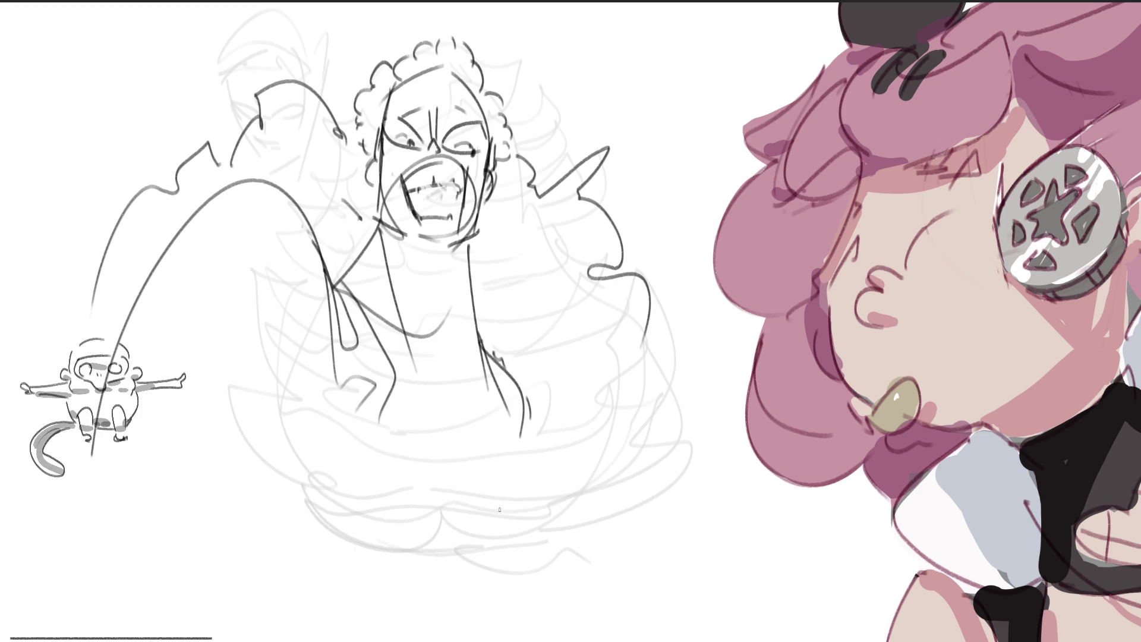
drag(653, 308, 713, 398)
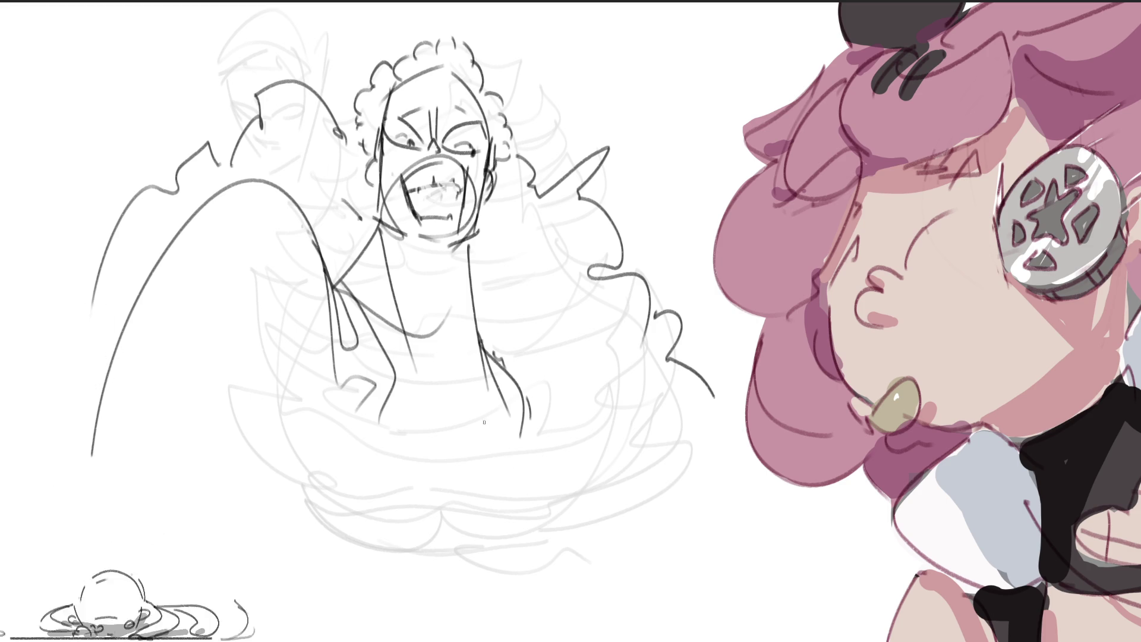
mouse_move(376, 331)
mouse_down()
mouse_move(485, 403)
mouse_move(467, 535)
mouse_up()
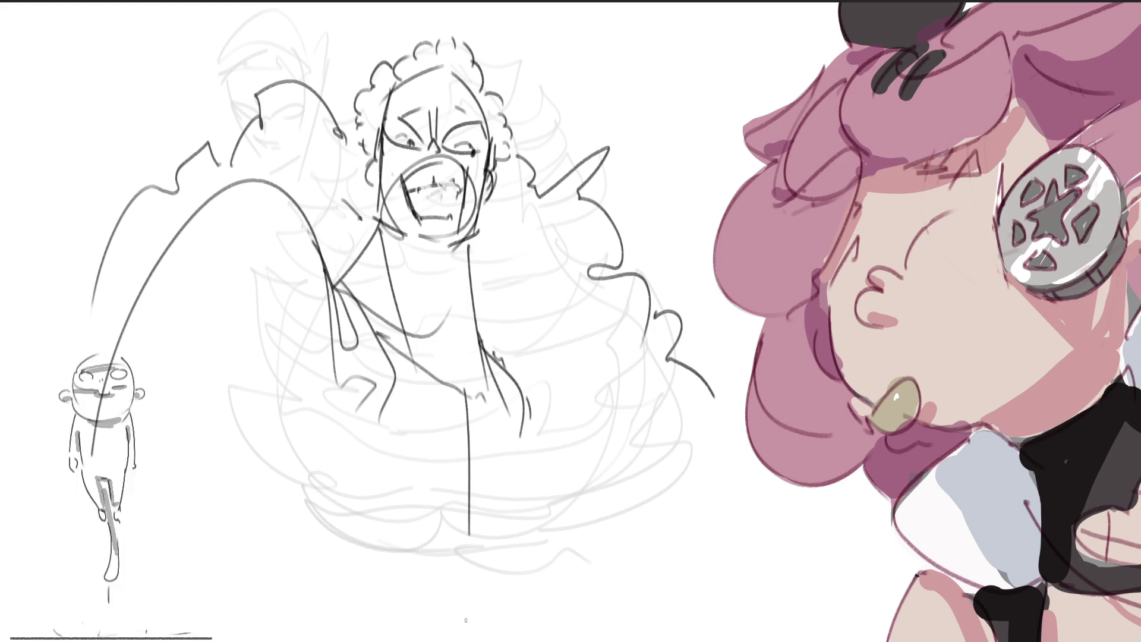
key(ctrl+z)
Draw the torso centre line from the chest down to the page bottom with a bottom curve.
mouse_move(473, 466)
mouse_down()
mouse_move(469, 434)
mouse_move(479, 556)
mouse_up()
mouse_move(505, 577)
mouse_down()
mouse_move(481, 556)
mouse_move(404, 550)
mouse_up()
drag(476, 556, 498, 641)
drag(391, 608, 528, 641)
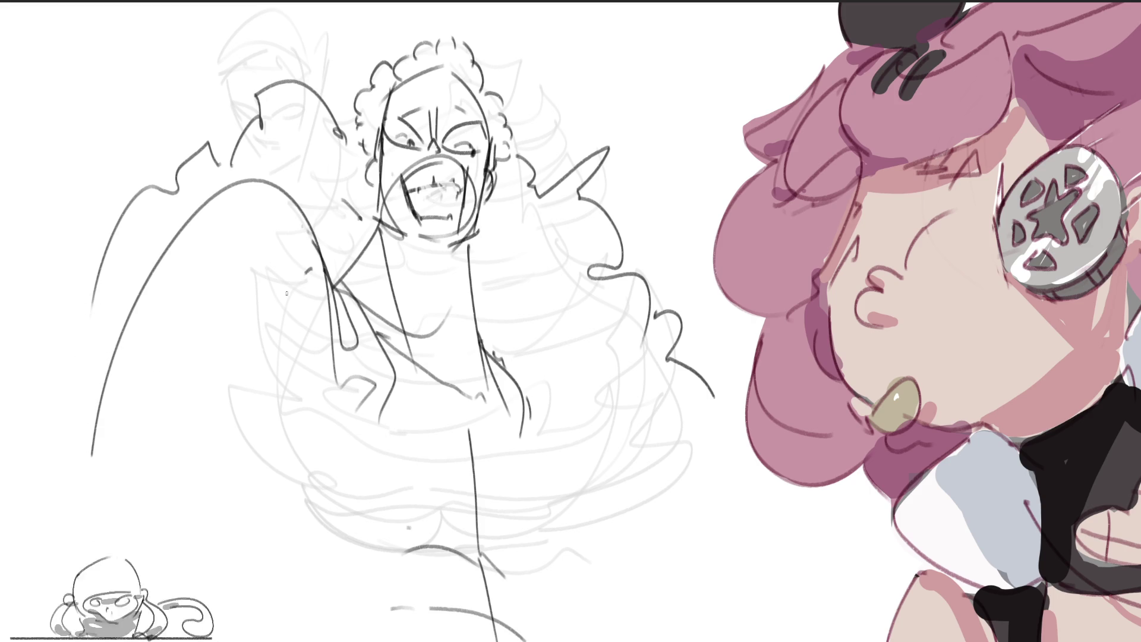
Add a long diagonal arm line, sweeping lower-left curves, dark torso sides and a jagged upper-left outline.
drag(312, 268, 125, 524)
drag(99, 565, 368, 641)
drag(86, 569, 357, 641)
mouse_move(548, 400)
mouse_down()
mouse_move(552, 433)
mouse_move(640, 608)
mouse_up()
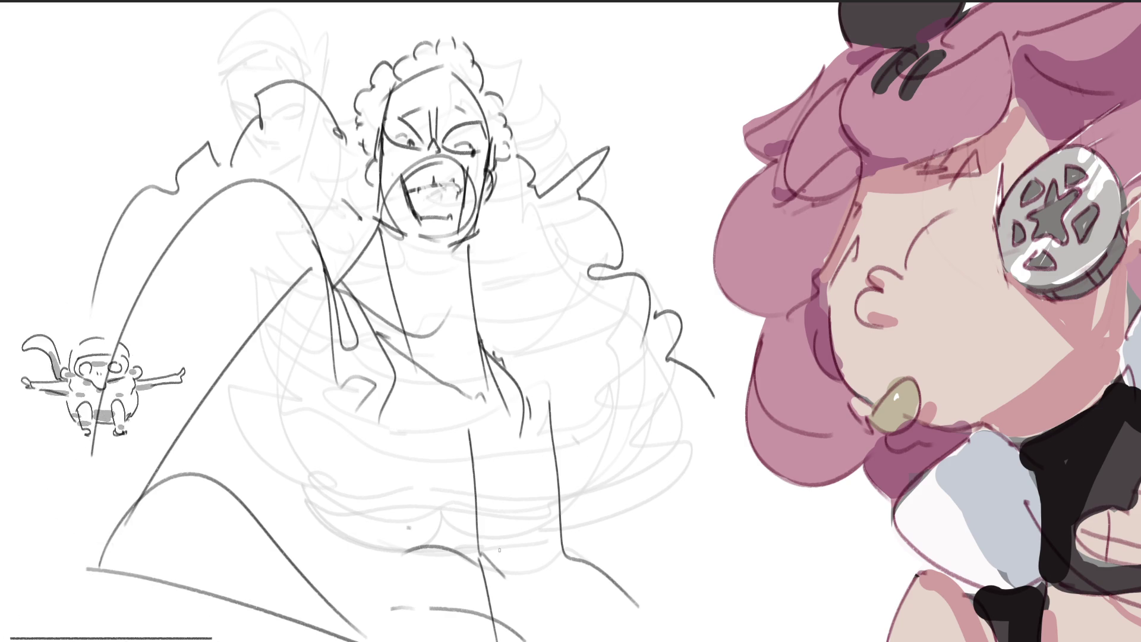
mouse_move(155, 159)
mouse_down()
mouse_move(87, 143)
mouse_move(45, 226)
mouse_up()
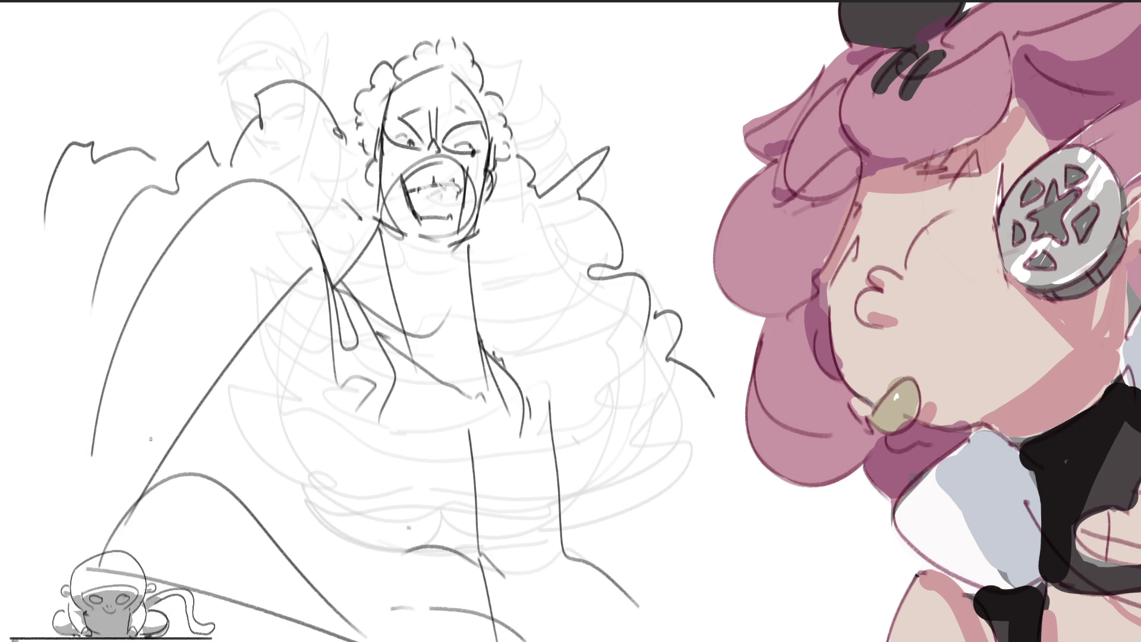
drag(387, 382, 419, 554)
drag(518, 428, 539, 628)
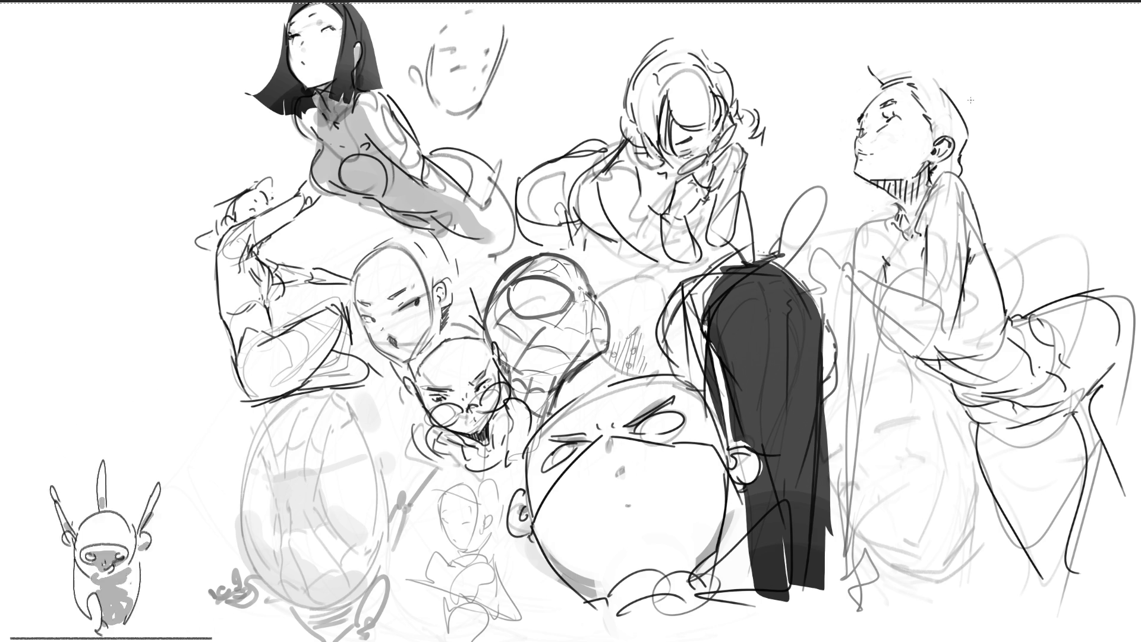
Add curled hair strokes to the right-hand figure's head, then rough in a new oval head.
mouse_move(862, 82)
mouse_down()
mouse_move(856, 67)
mouse_move(905, 45)
mouse_move(875, 57)
mouse_up()
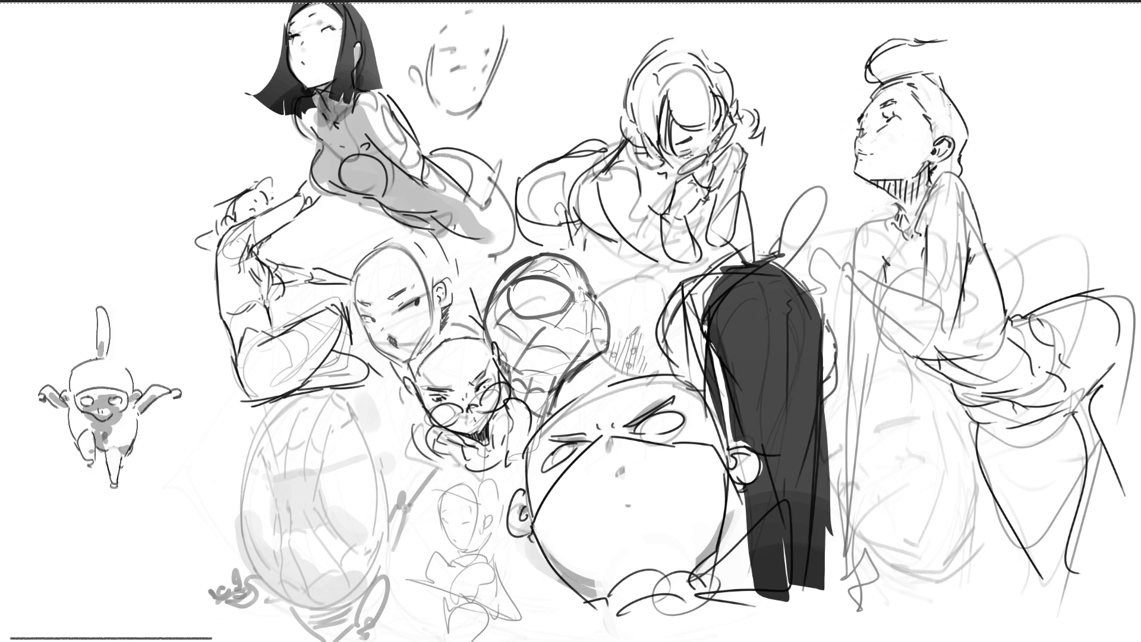
mouse_move(972, 138)
mouse_down()
mouse_move(966, 167)
mouse_move(991, 201)
mouse_up()
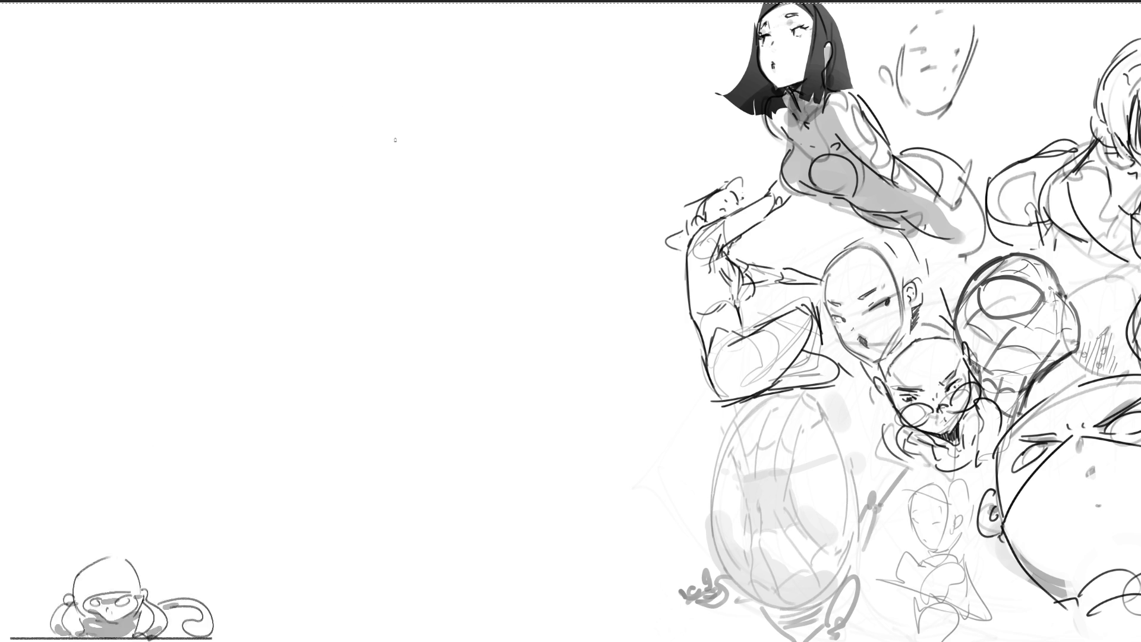
mouse_move(346, 90)
mouse_down()
mouse_move(351, 110)
mouse_move(368, 40)
mouse_move(423, 104)
mouse_move(375, 147)
mouse_move(424, 128)
mouse_up()
Rough in strokes around the head circle and long guide lines beside it.
mouse_move(439, 77)
mouse_down()
mouse_move(430, 135)
mouse_move(440, 70)
mouse_up()
drag(448, 14, 434, 89)
drag(345, 9, 340, 113)
mouse_move(340, 63)
mouse_down()
mouse_move(367, 165)
mouse_move(342, 134)
mouse_up()
drag(350, 24, 423, 14)
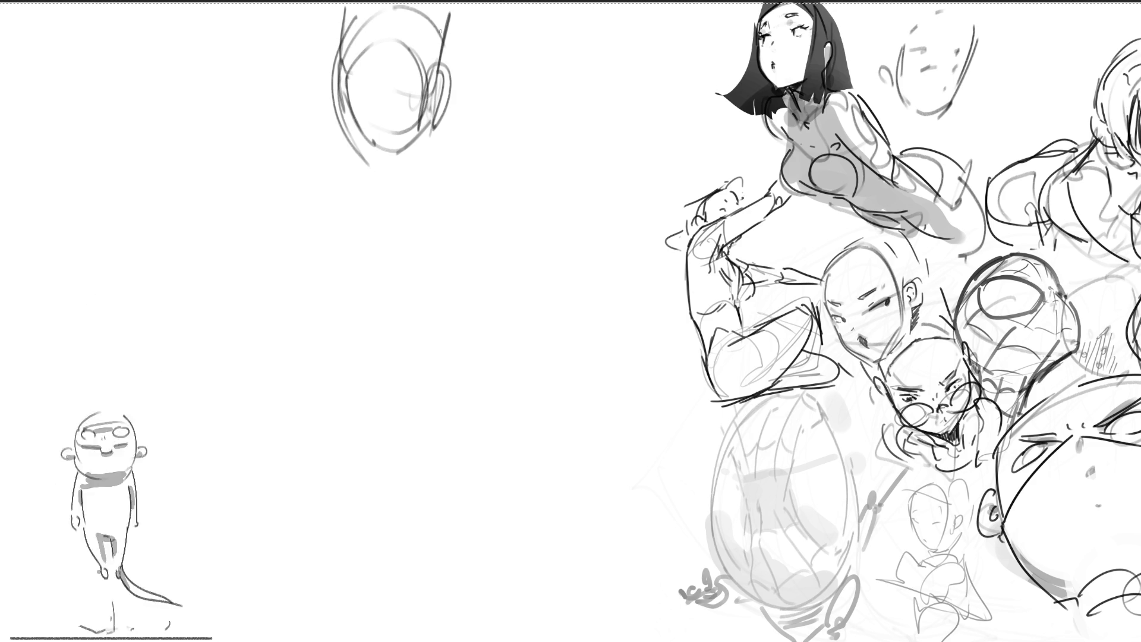
mouse_move(371, 171)
mouse_down()
mouse_move(405, 173)
mouse_move(379, 167)
mouse_up()
mouse_move(463, 47)
mouse_down()
mouse_move(466, 113)
mouse_move(395, 173)
mouse_move(406, 194)
mouse_move(392, 201)
mouse_up()
Sketch the neck and a large shoulder curve below the head.
drag(364, 176, 351, 215)
drag(376, 204, 408, 212)
mouse_move(356, 202)
mouse_down()
mouse_move(337, 236)
mouse_move(416, 205)
mouse_up()
drag(416, 217, 442, 234)
drag(431, 184, 420, 223)
mouse_move(442, 156)
mouse_down()
mouse_move(429, 208)
mouse_move(452, 244)
mouse_up()
mouse_move(483, 123)
mouse_down()
mouse_move(431, 190)
mouse_move(464, 196)
mouse_up()
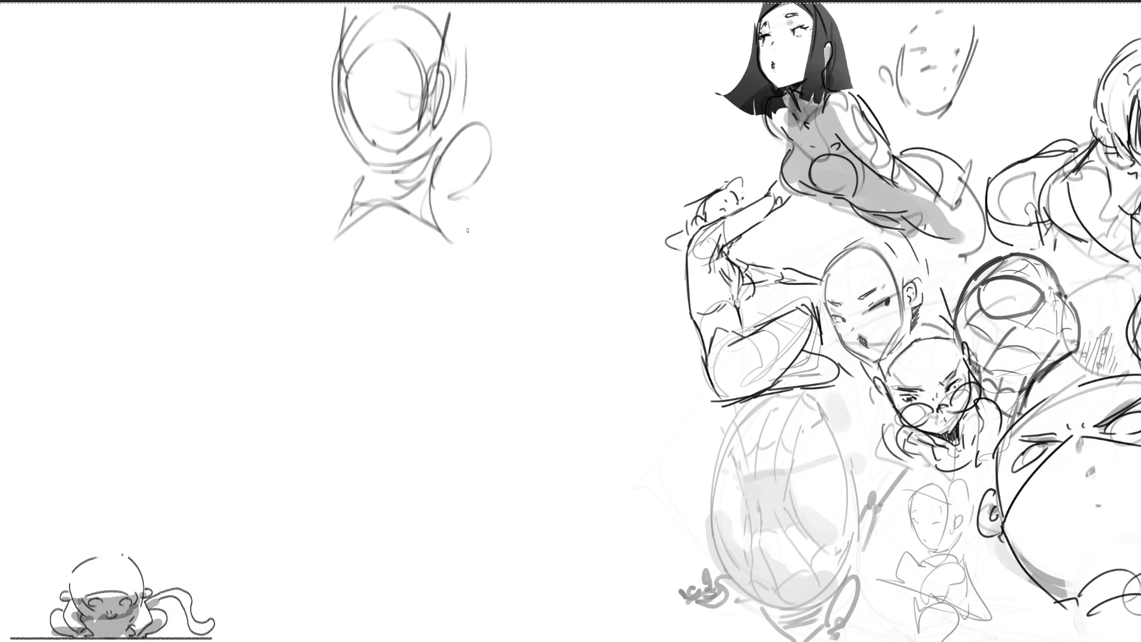
Draw the long arm down from the shoulder, ending in a fist.
mouse_move(443, 168)
mouse_down()
mouse_move(490, 241)
mouse_move(462, 302)
mouse_move(422, 301)
mouse_up()
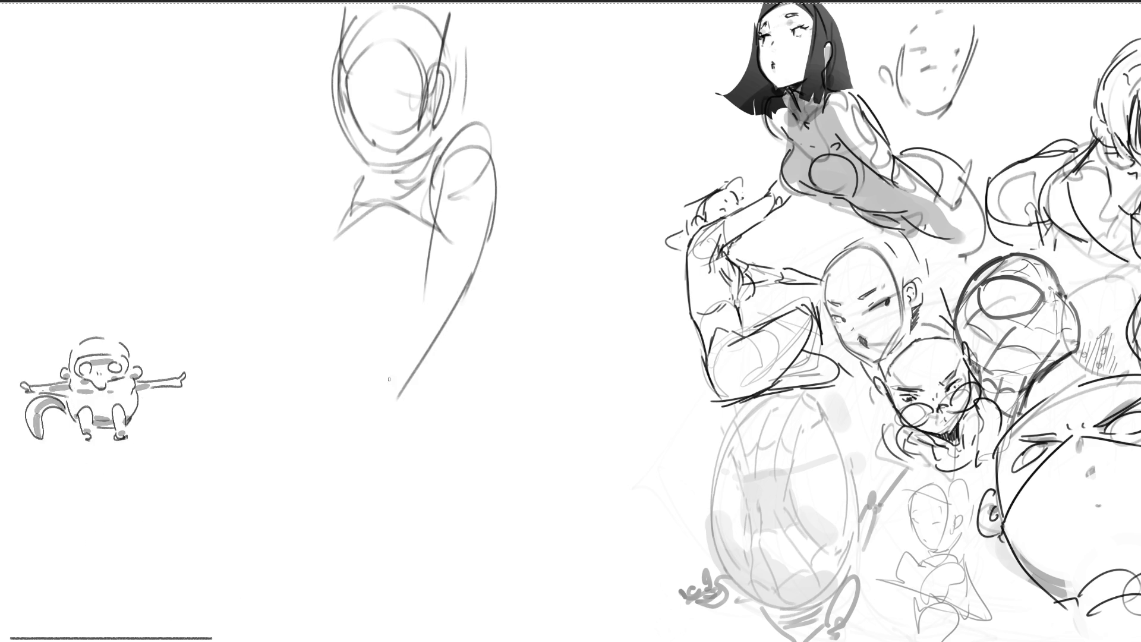
drag(437, 244, 374, 369)
drag(434, 336, 377, 395)
drag(452, 315, 383, 393)
mouse_move(390, 379)
mouse_down()
mouse_move(368, 392)
mouse_move(362, 338)
mouse_move(399, 404)
mouse_up()
mouse_move(380, 330)
mouse_down()
mouse_move(333, 387)
mouse_move(369, 470)
mouse_up()
mouse_move(415, 400)
mouse_down()
mouse_move(366, 438)
mouse_move(295, 445)
mouse_move(326, 467)
mouse_up()
Sketch a finger, the second hand and the wrist cuff.
drag(292, 406, 269, 392)
mouse_move(245, 374)
mouse_down()
mouse_move(262, 410)
mouse_move(236, 468)
mouse_up()
mouse_move(270, 386)
mouse_down()
mouse_move(284, 421)
mouse_move(255, 440)
mouse_up()
mouse_move(248, 378)
mouse_down()
mouse_move(254, 401)
mouse_move(185, 489)
mouse_up()
drag(291, 407, 205, 487)
mouse_move(175, 452)
mouse_down()
mouse_move(221, 455)
mouse_move(189, 463)
mouse_move(137, 526)
mouse_up()
Draw the sword blade toward the lower left, with fingers and details by the cuff.
drag(211, 440, 186, 479)
mouse_move(191, 476)
mouse_down()
mouse_move(259, 376)
mouse_move(243, 461)
mouse_move(199, 532)
mouse_move(231, 557)
mouse_up()
mouse_move(199, 506)
mouse_down()
mouse_move(254, 493)
mouse_move(256, 553)
mouse_up()
drag(257, 550, 253, 473)
drag(295, 410, 304, 478)
drag(309, 434, 297, 479)
drag(290, 365, 279, 404)
drag(296, 372, 290, 388)
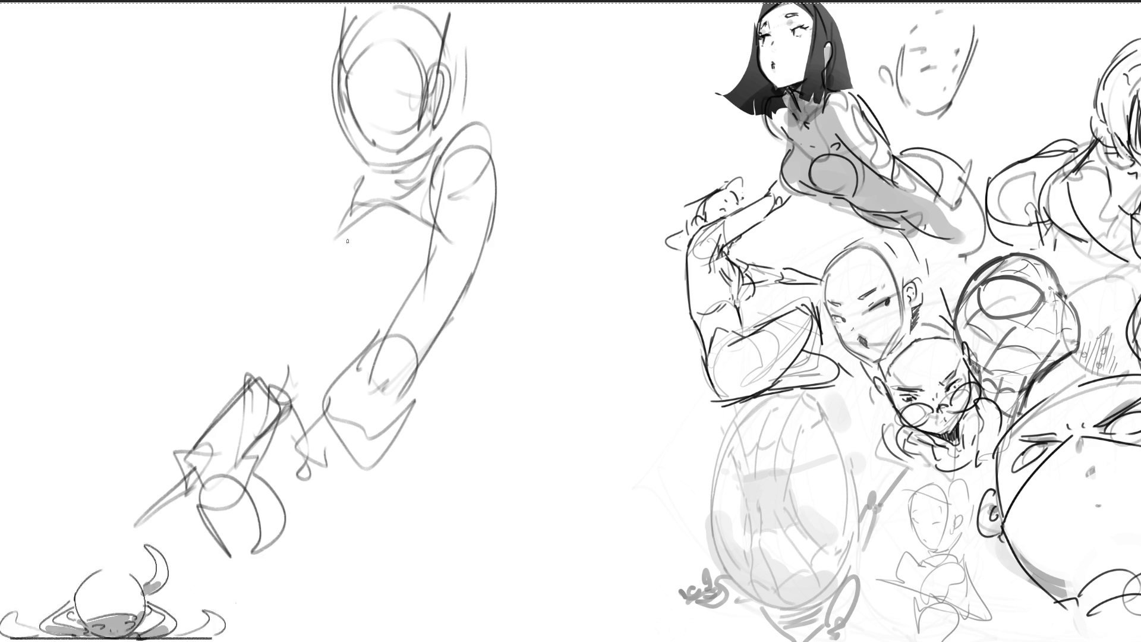
Sketch the torso ribcage oval and contour, with chest hatching and side strokes.
mouse_move(347, 232)
mouse_down()
mouse_move(337, 284)
mouse_move(351, 309)
mouse_move(331, 314)
mouse_up()
drag(350, 181, 269, 423)
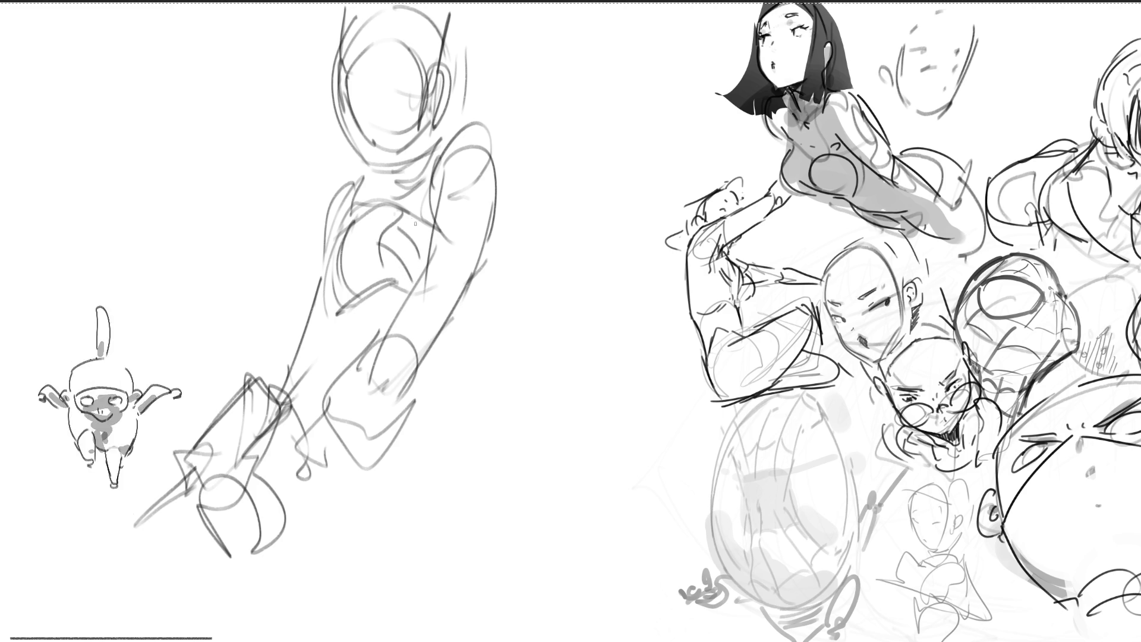
mouse_move(410, 229)
mouse_down()
mouse_move(388, 255)
mouse_move(422, 271)
mouse_move(411, 279)
mouse_up()
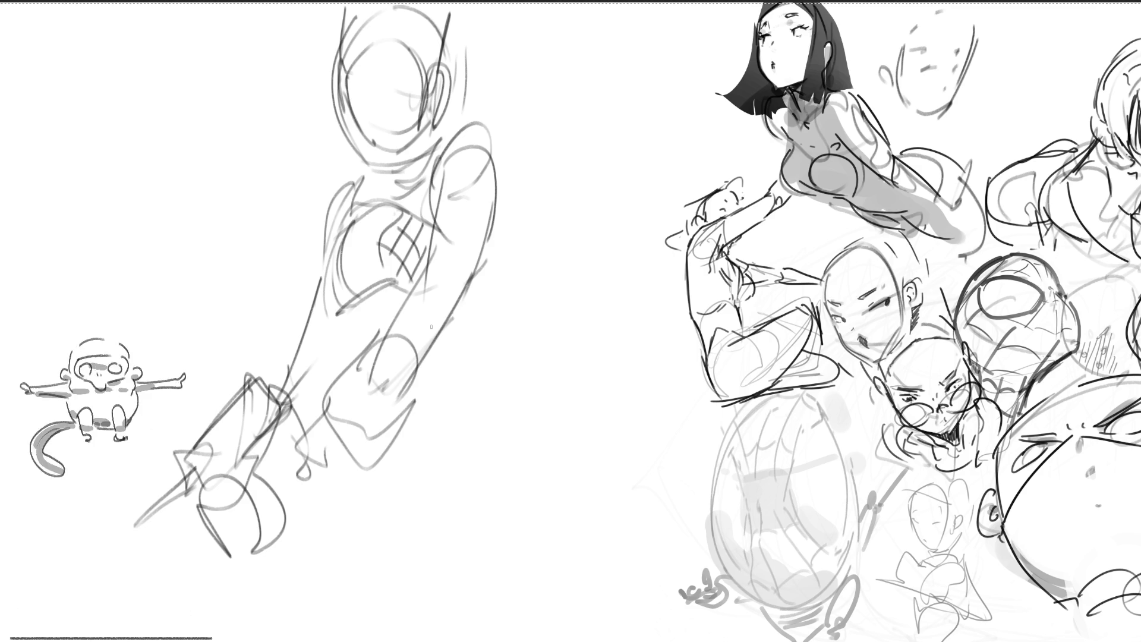
mouse_move(433, 339)
mouse_down()
mouse_move(448, 396)
mouse_move(462, 386)
mouse_up()
drag(476, 397, 455, 413)
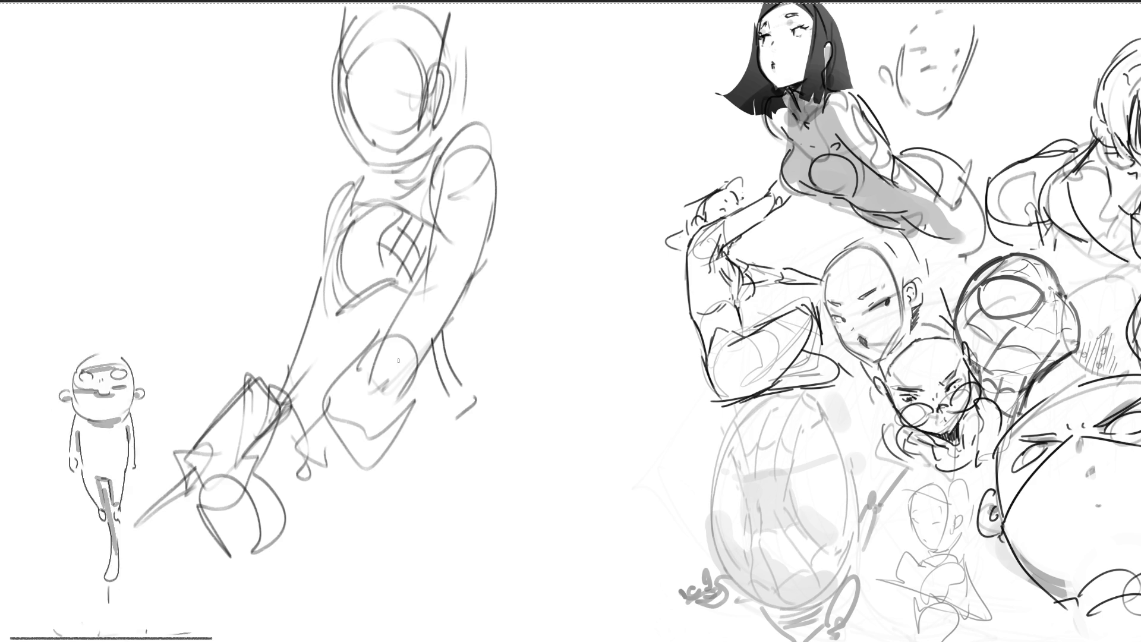
mouse_move(472, 299)
mouse_down()
mouse_move(455, 306)
mouse_move(472, 305)
mouse_up()
mouse_move(482, 247)
mouse_down()
mouse_move(481, 299)
mouse_move(460, 317)
mouse_up()
mouse_move(336, 329)
mouse_down()
mouse_move(326, 333)
mouse_move(393, 297)
mouse_move(345, 356)
mouse_up()
drag(377, 362, 400, 360)
Outline the hips, the lower right side and the inner leg down to the foot.
drag(461, 315, 458, 369)
mouse_move(404, 410)
mouse_down()
mouse_move(473, 366)
mouse_move(512, 431)
mouse_up()
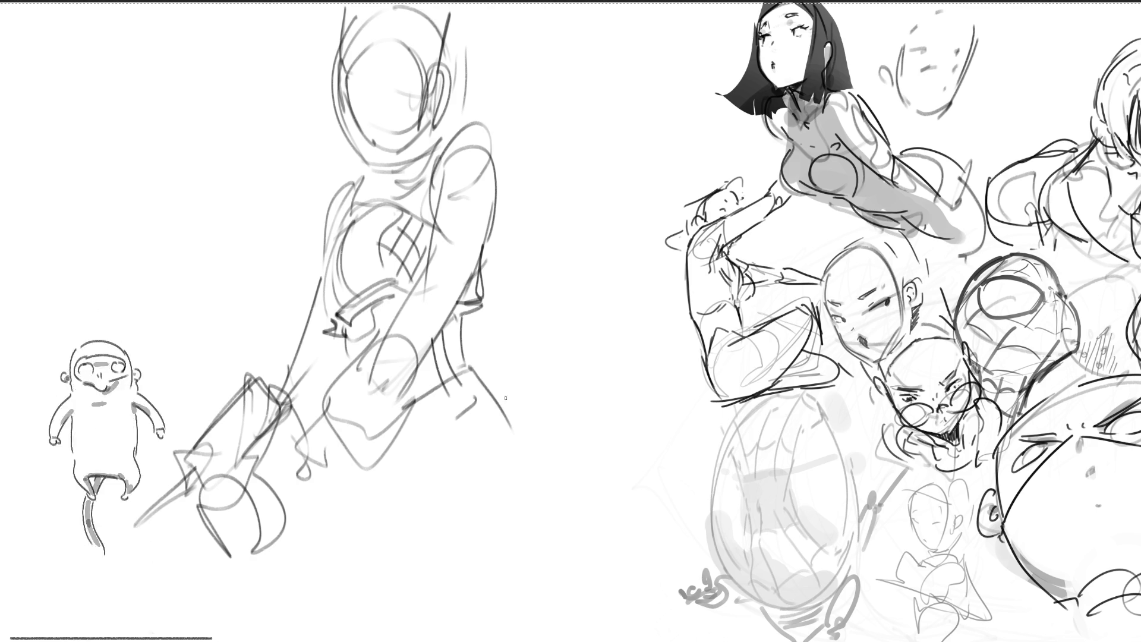
mouse_move(469, 364)
mouse_down()
mouse_move(501, 397)
mouse_move(530, 483)
mouse_move(458, 535)
mouse_up()
mouse_move(508, 473)
mouse_down()
mouse_move(539, 495)
mouse_move(565, 606)
mouse_up()
drag(460, 592, 508, 641)
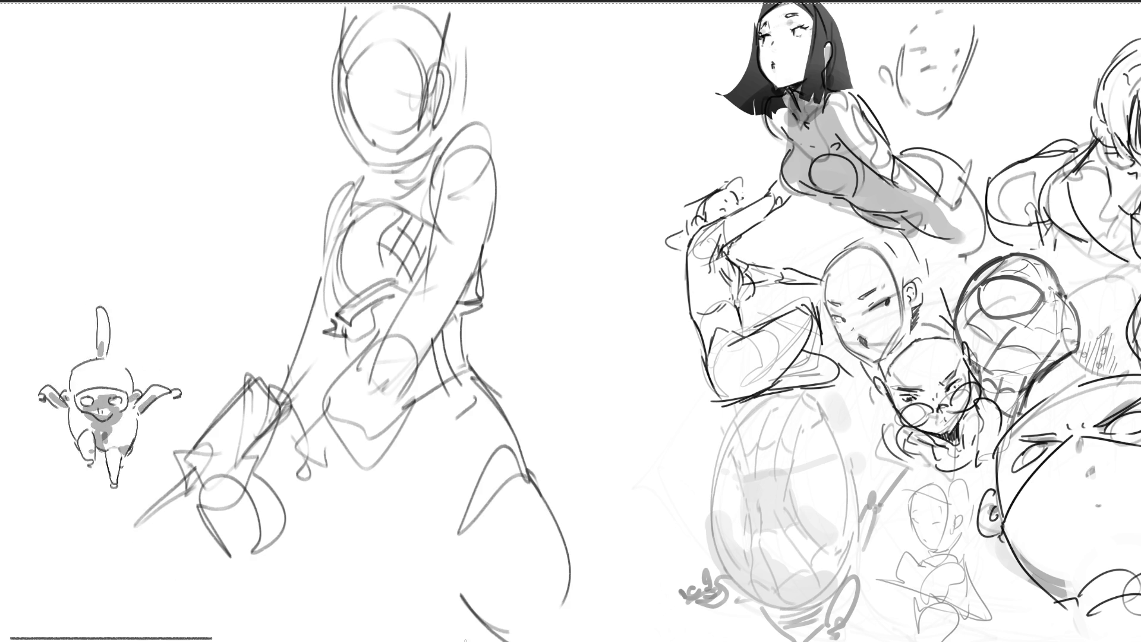
drag(366, 512, 406, 564)
mouse_move(357, 457)
mouse_down()
mouse_move(351, 526)
mouse_move(449, 471)
mouse_up()
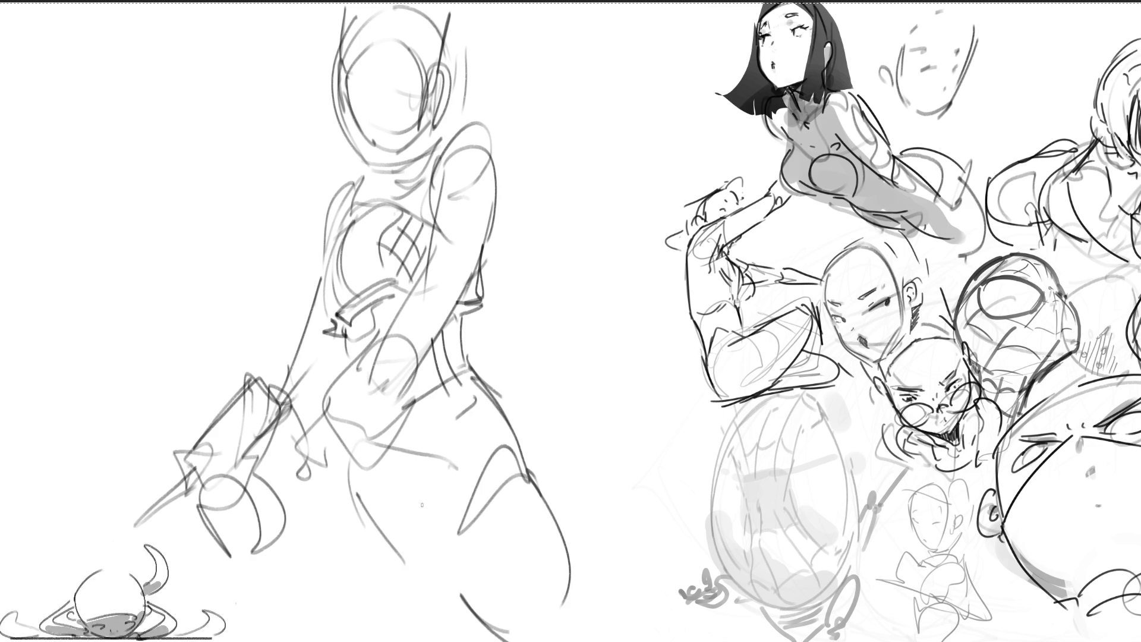
drag(436, 416, 420, 473)
drag(396, 469, 337, 547)
drag(345, 487, 332, 640)
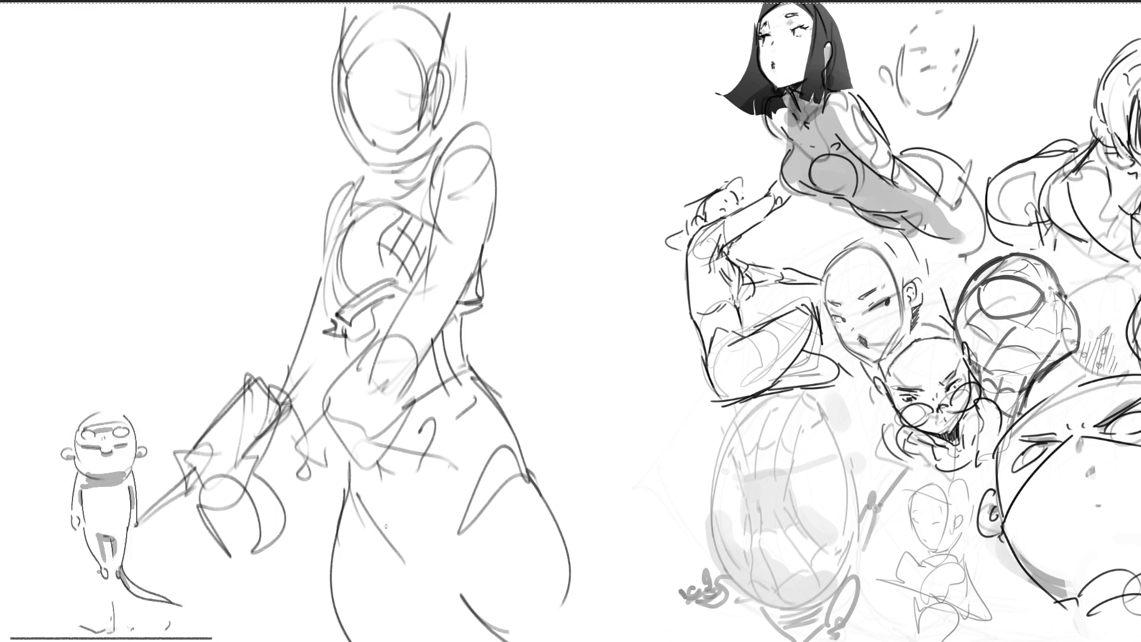
Sketch the right leg contours and leg bottoms, then stretch the sketch larger.
drag(538, 488, 548, 506)
drag(428, 566, 473, 444)
drag(440, 494, 411, 554)
drag(466, 586, 515, 627)
mouse_move(510, 433)
mouse_down()
mouse_move(591, 596)
mouse_move(585, 641)
mouse_up()
drag(475, 615, 518, 641)
mouse_move(443, 594)
mouse_down()
mouse_move(484, 627)
mouse_move(554, 641)
mouse_up()
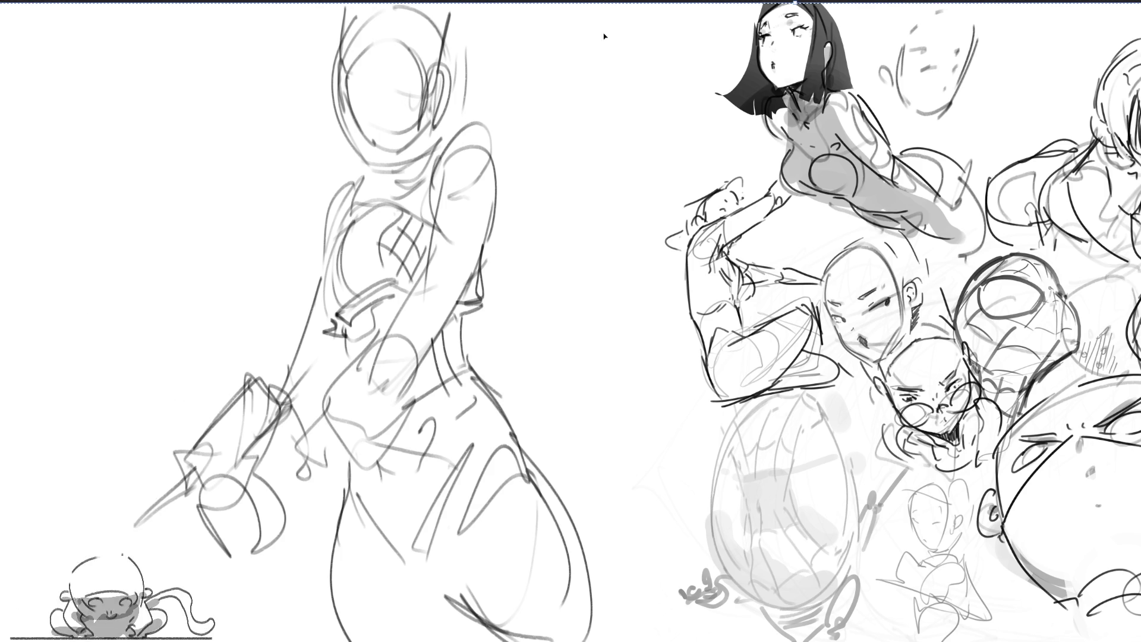
mouse_move(795, 4)
mouse_down()
mouse_move(843, 32)
mouse_move(913, 110)
mouse_move(804, 69)
mouse_up()
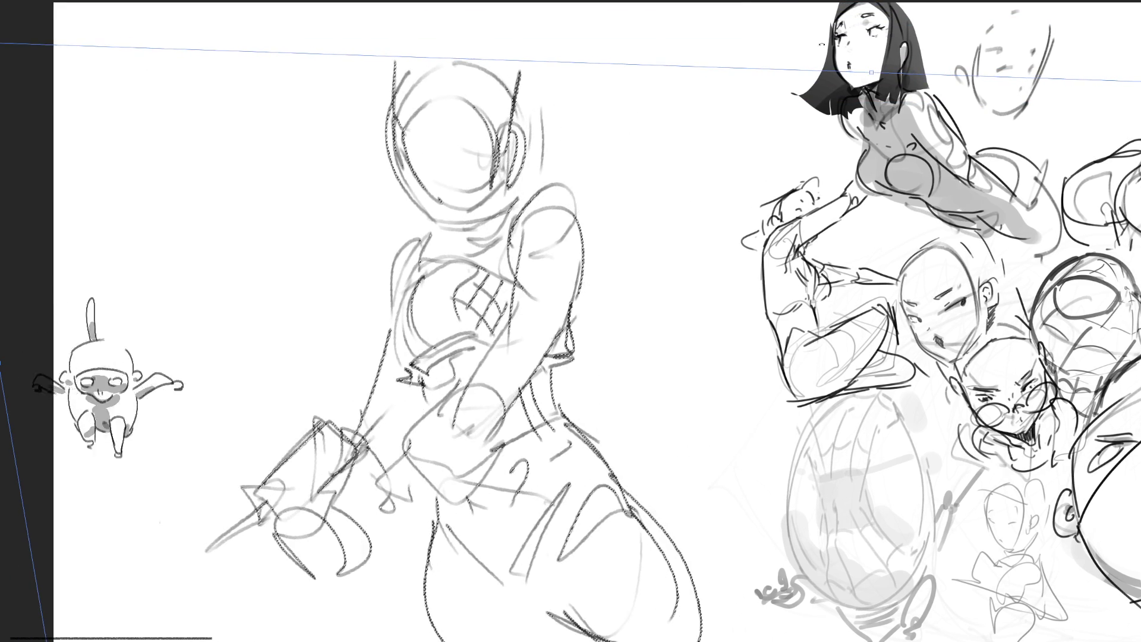
Finish resizing the figure sketch and flip it horizontally.
drag(5, 352, 31, 353)
key(Return)
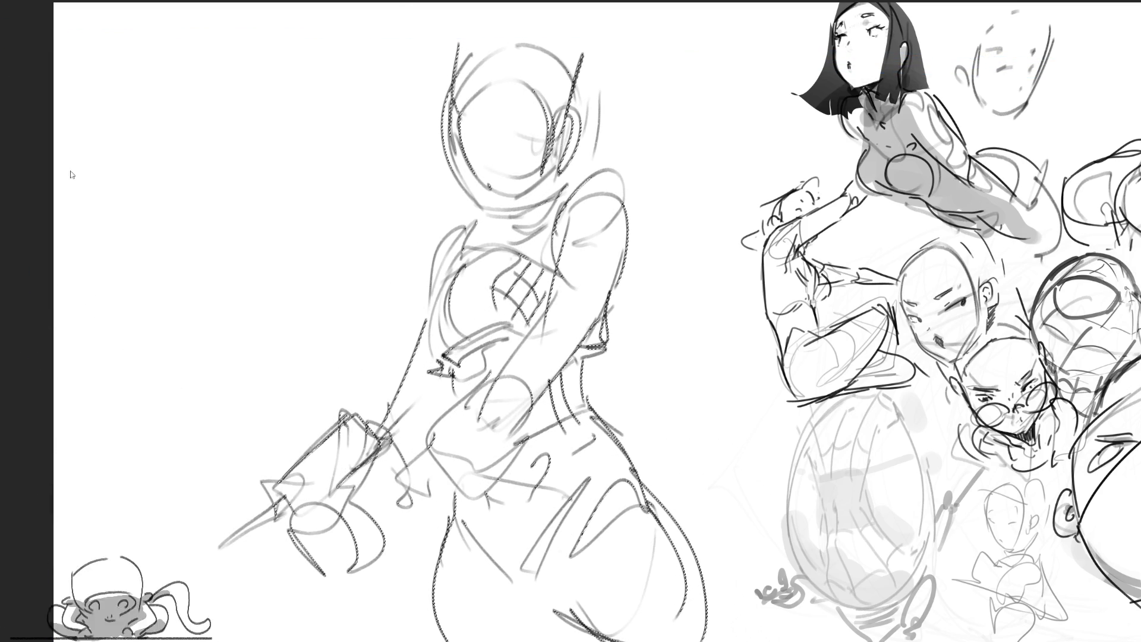
key(h)
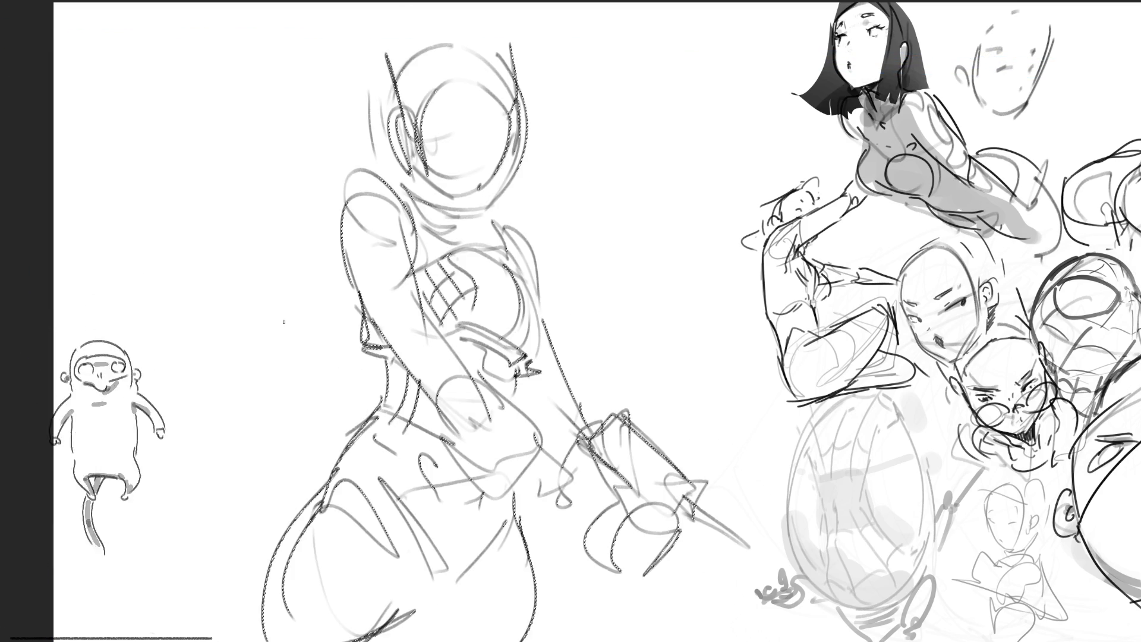
Move the mirrored figure right, tilt it counter-clockwise, and erase it to a faint guide.
key(ctrl+t)
drag(464, 278, 556, 279)
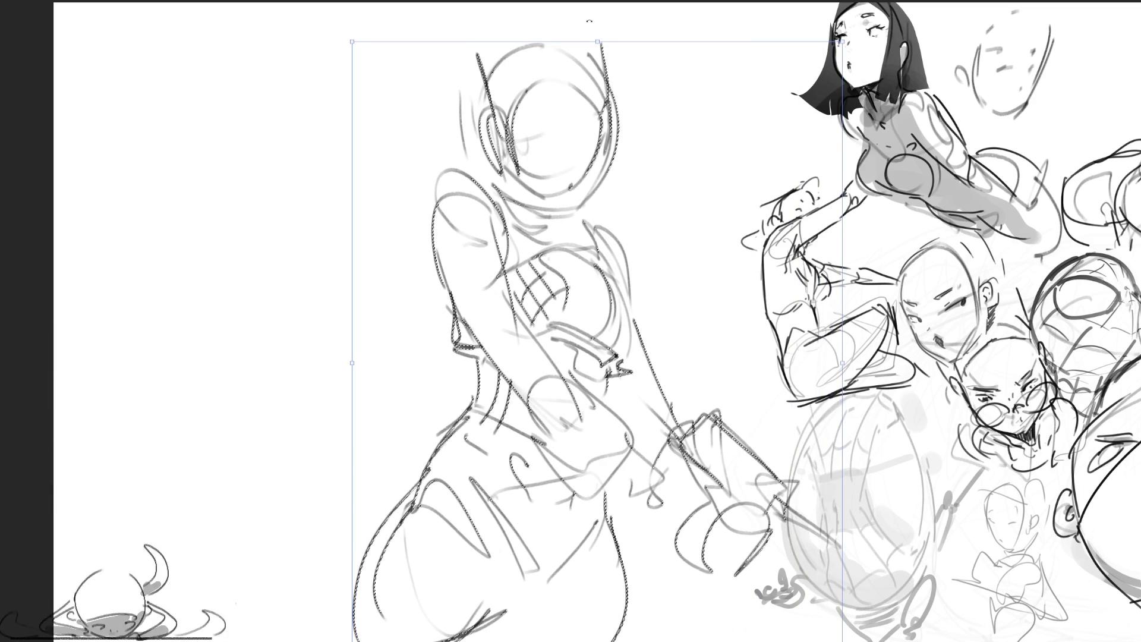
drag(550, 56, 513, 59)
key(Return)
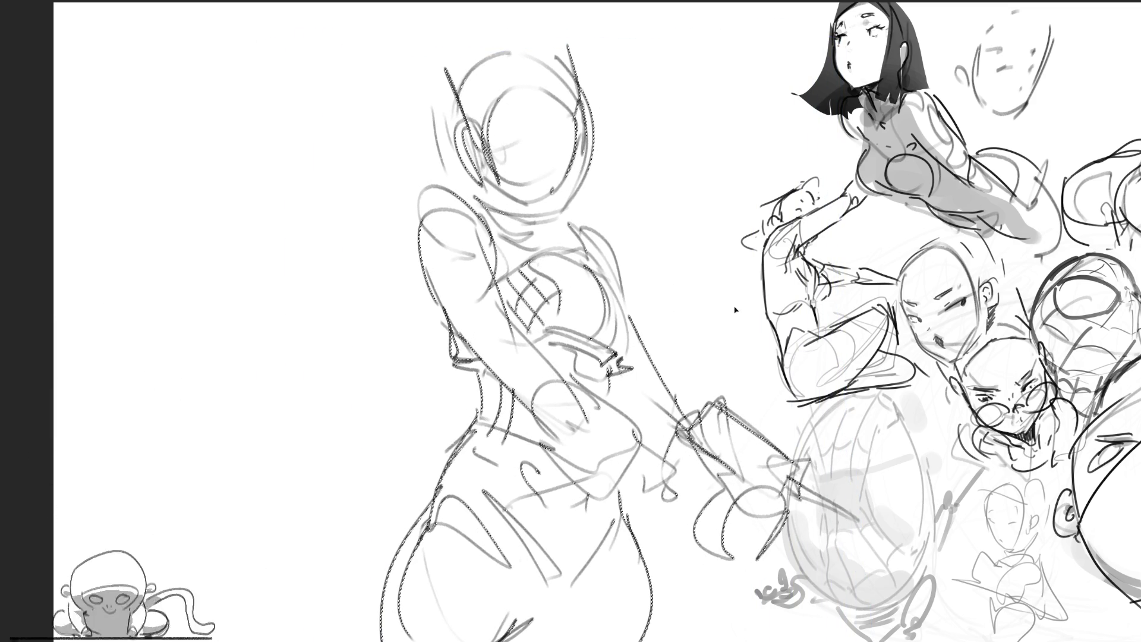
key(ctrl+d)
mouse_move(761, 475)
mouse_down()
mouse_move(475, 458)
mouse_move(438, 102)
mouse_move(484, 485)
mouse_move(323, 308)
mouse_up()
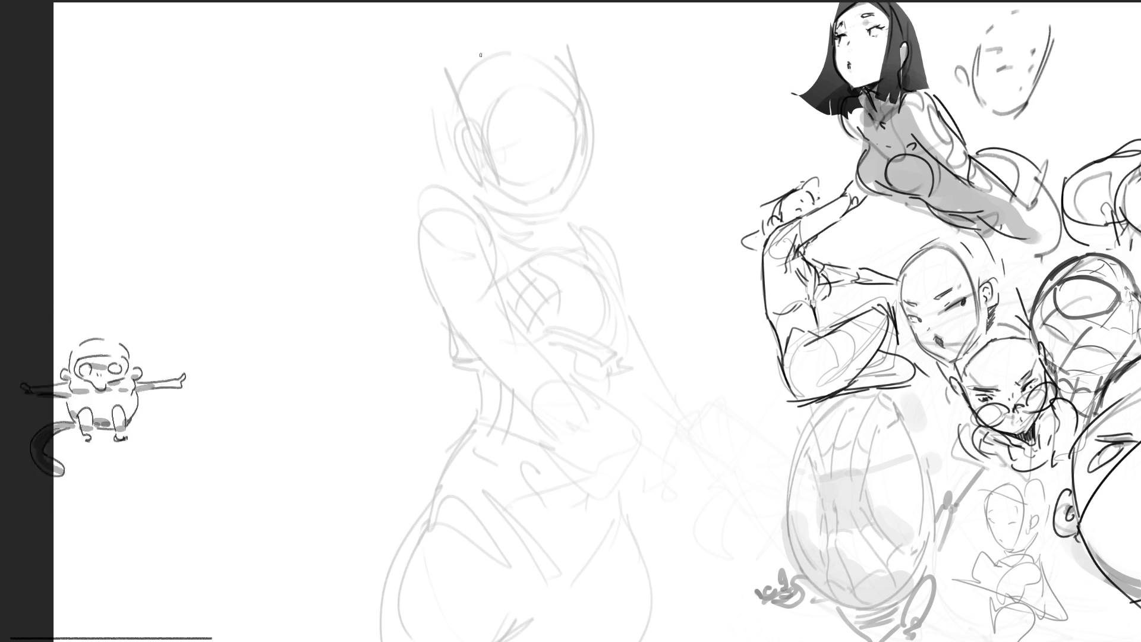
Draw the new head's outline over the faded figure.
mouse_move(473, 52)
mouse_down()
mouse_move(459, 137)
mouse_move(458, 51)
mouse_move(496, 32)
mouse_move(548, 47)
mouse_move(557, 86)
mouse_move(499, 136)
mouse_up()
mouse_move(535, 80)
mouse_down()
mouse_move(488, 130)
mouse_move(532, 129)
mouse_move(473, 142)
mouse_up()
drag(481, 27, 445, 95)
drag(473, 59, 437, 158)
mouse_move(425, 104)
mouse_down()
mouse_move(423, 126)
mouse_move(481, 191)
mouse_up()
mouse_move(446, 80)
mouse_down()
mouse_move(423, 156)
mouse_move(505, 166)
mouse_up()
mouse_move(434, 113)
mouse_down()
mouse_move(503, 163)
mouse_move(471, 160)
mouse_move(528, 177)
mouse_up()
mouse_move(542, 53)
mouse_down()
mouse_move(565, 145)
mouse_move(576, 145)
mouse_up()
mouse_move(571, 92)
mouse_down()
mouse_move(579, 143)
mouse_move(589, 107)
mouse_up()
mouse_move(553, 59)
mouse_down()
mouse_move(594, 158)
mouse_move(578, 166)
mouse_up()
drag(398, 135, 456, 188)
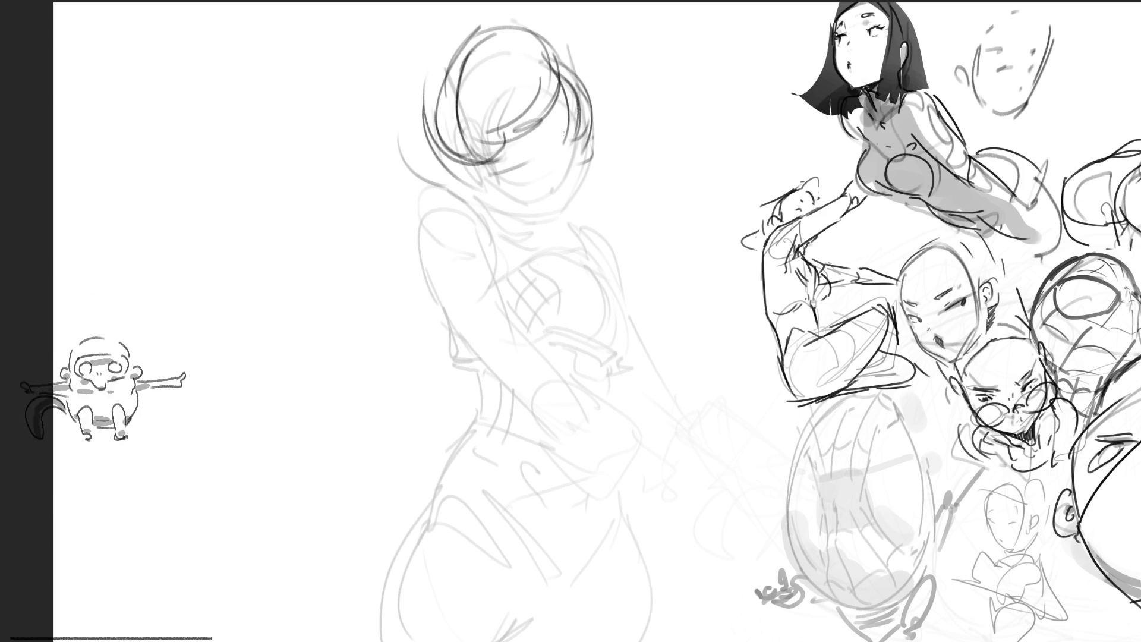
Draw and redraw the eyes, removing a stray chin stroke.
drag(518, 139, 504, 150)
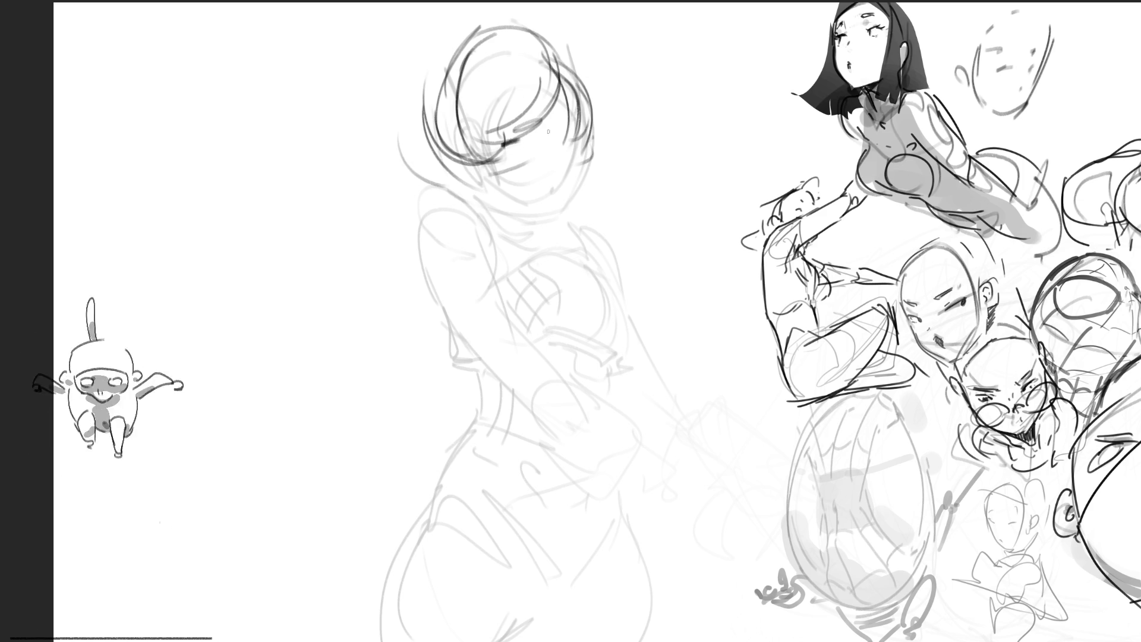
drag(514, 137, 491, 147)
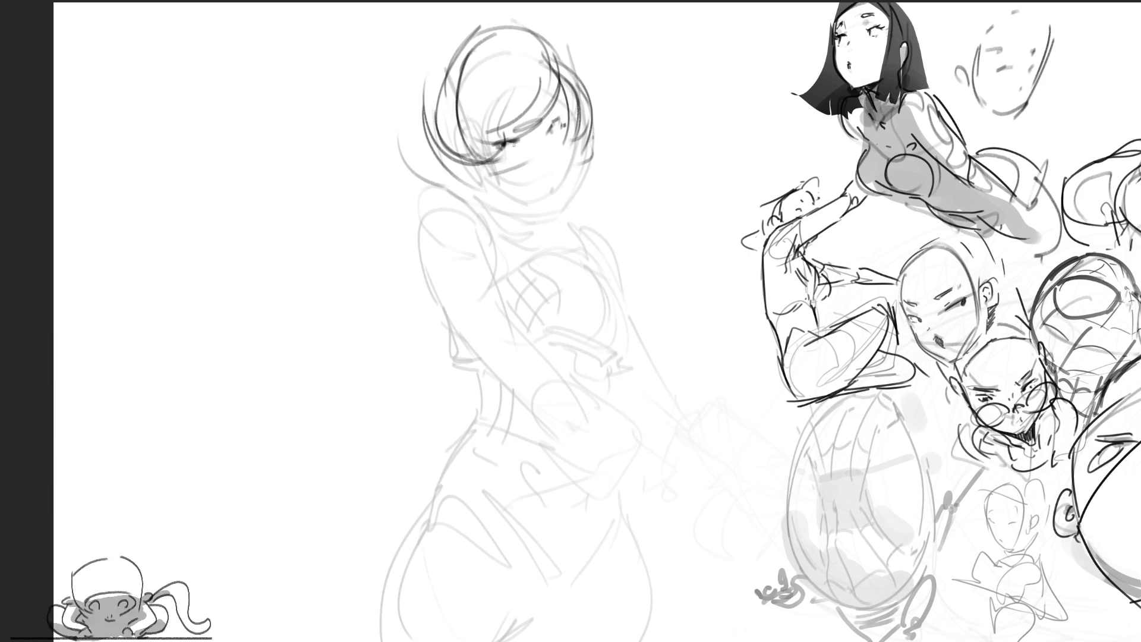
key(ctrl+z)
key(ctrl+z)
drag(514, 141, 495, 146)
drag(511, 142, 493, 148)
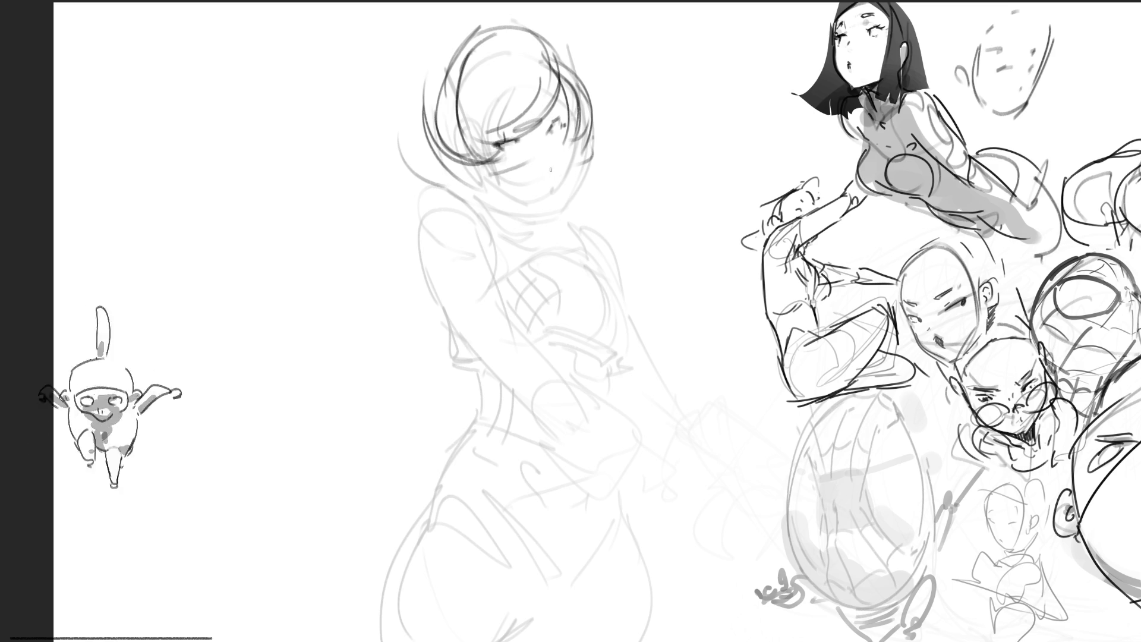
drag(553, 111, 557, 120)
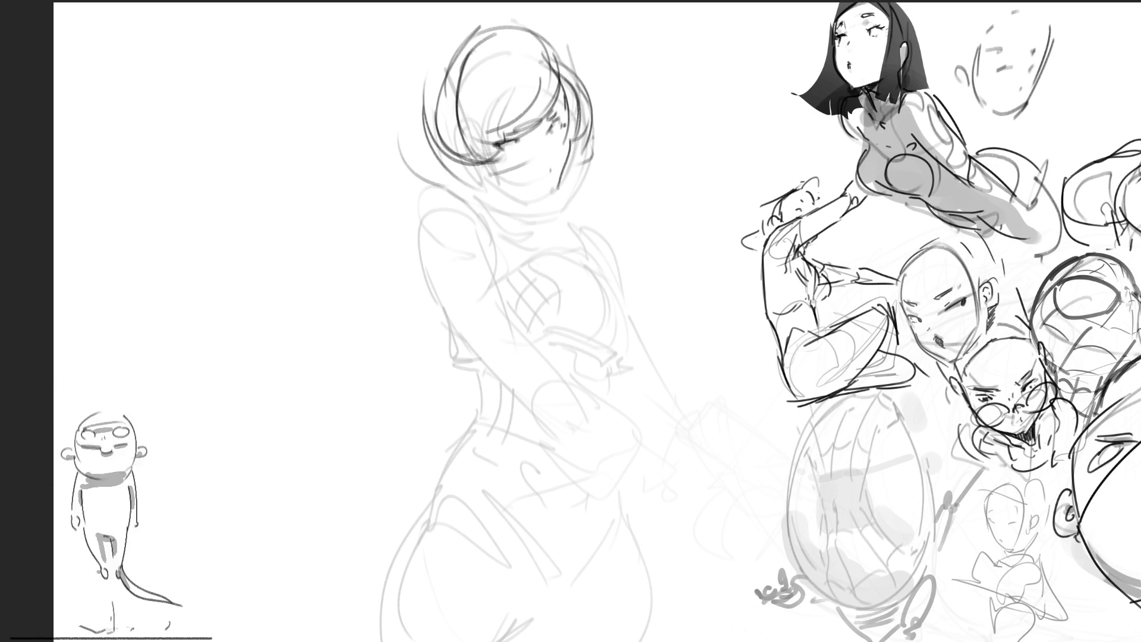
mouse_move(498, 174)
mouse_down()
mouse_move(541, 179)
mouse_move(540, 189)
mouse_up()
key(ctrl+z)
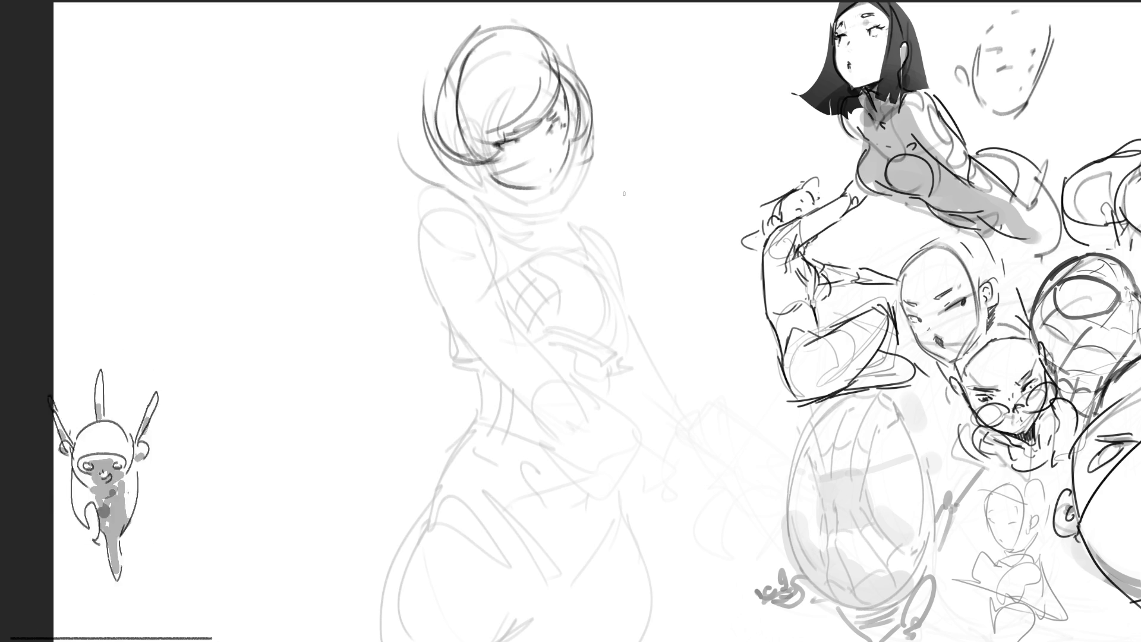
Retrace the head's left outline, top arcs, right side and neck line.
drag(470, 26, 398, 126)
drag(433, 165, 466, 170)
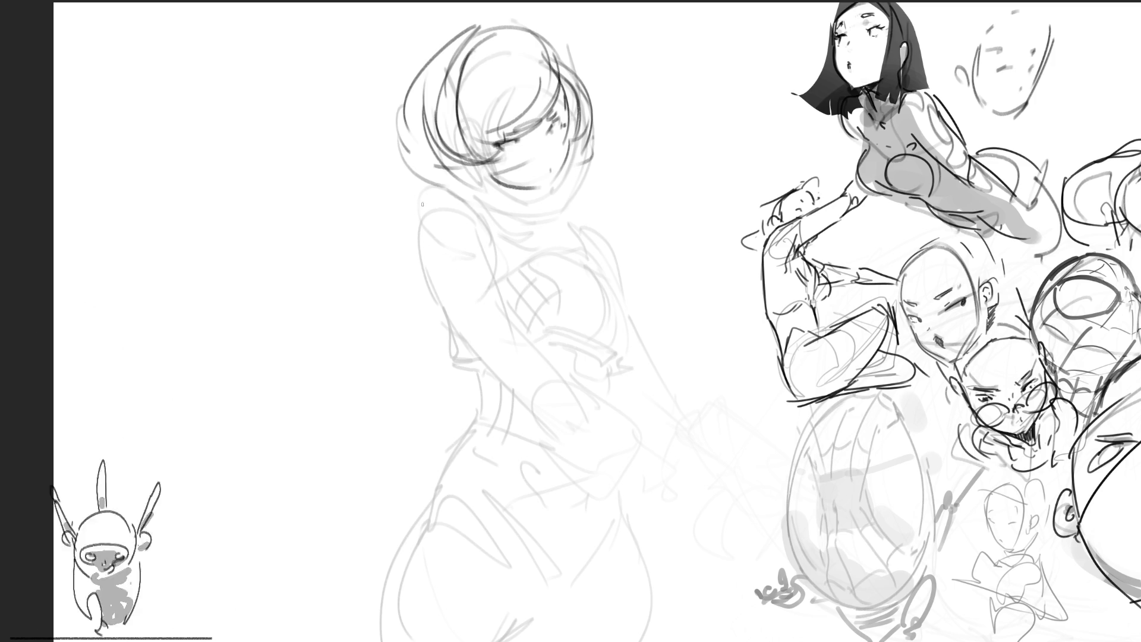
mouse_move(419, 28)
mouse_down()
mouse_move(410, 90)
mouse_move(458, 173)
mouse_move(485, 5)
mouse_move(597, 81)
mouse_up()
drag(589, 32, 620, 149)
drag(425, 160, 451, 182)
drag(542, 196, 585, 210)
drag(629, 143, 592, 201)
key(ctrl+z)
key(ctrl+z)
key(ctrl+z)
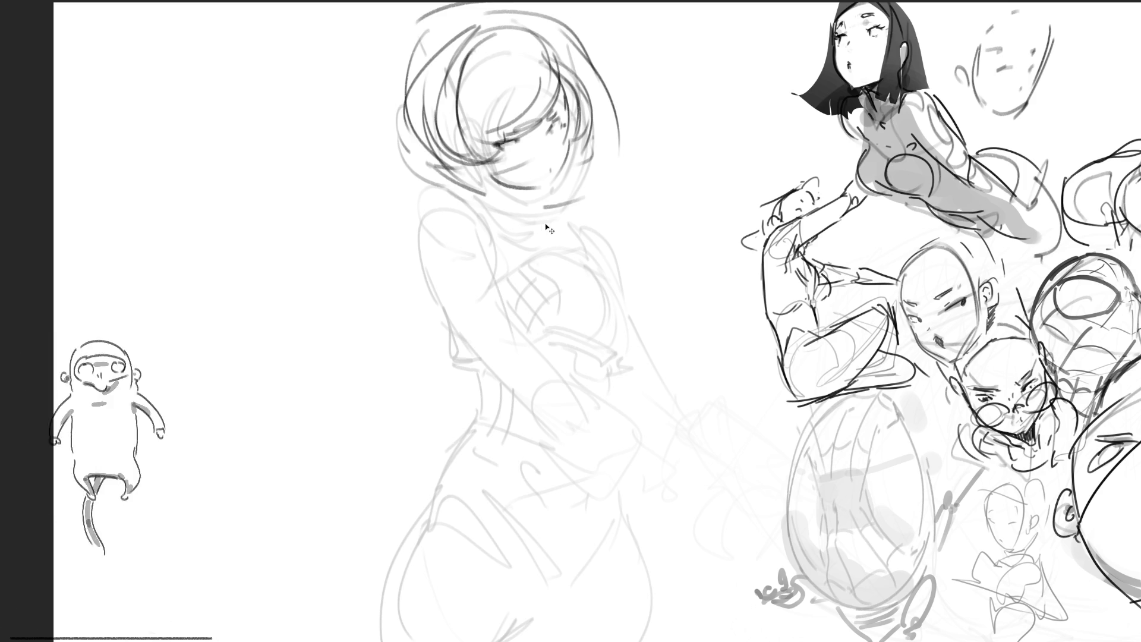
drag(463, 172, 529, 208)
mouse_move(571, 24)
mouse_down()
mouse_move(606, 155)
mouse_move(596, 116)
mouse_up()
drag(592, 198, 487, 206)
Add a bun on the left, shape the hair, and refine the jawline and right side.
mouse_move(404, 93)
mouse_down()
mouse_move(393, 108)
mouse_move(449, 178)
mouse_move(381, 128)
mouse_up()
drag(357, 40, 404, 122)
drag(588, 47, 602, 100)
mouse_move(573, 18)
mouse_down()
mouse_move(605, 143)
mouse_move(578, 166)
mouse_up()
mouse_move(566, 54)
mouse_down()
mouse_move(598, 126)
mouse_move(551, 11)
mouse_move(586, 172)
mouse_up()
drag(437, 193, 574, 232)
drag(437, 24, 409, 72)
drag(458, 7, 401, 90)
drag(420, 39, 413, 59)
drag(430, 19, 392, 84)
drag(483, 3, 396, 79)
mouse_move(544, 3)
mouse_down()
mouse_move(513, 28)
mouse_move(574, 81)
mouse_up()
drag(566, 56, 592, 173)
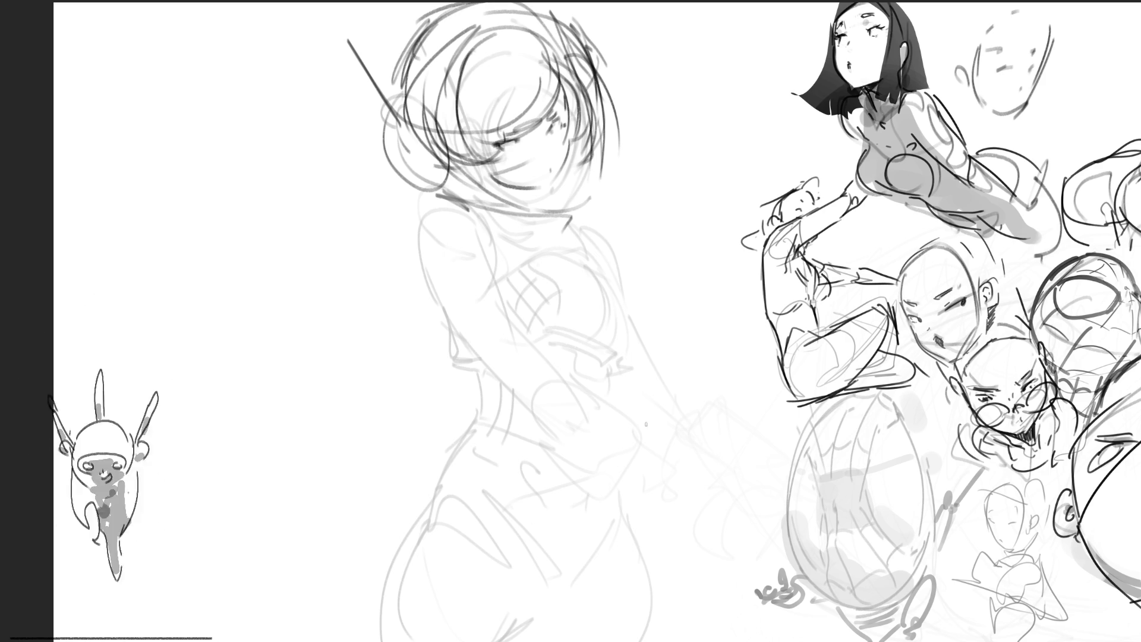
Sketch the collar lines around the neck.
drag(467, 189, 498, 218)
drag(514, 220, 535, 243)
mouse_move(529, 223)
mouse_down()
mouse_move(555, 249)
mouse_move(528, 254)
mouse_up()
drag(452, 197, 468, 206)
drag(494, 221, 505, 229)
Outline the shoulder, back and torso to the waist, and the arm loop's edge.
drag(448, 196, 495, 271)
mouse_move(492, 264)
mouse_down()
mouse_move(421, 202)
mouse_move(461, 363)
mouse_move(477, 356)
mouse_move(493, 392)
mouse_up()
drag(461, 318, 522, 432)
drag(468, 241, 446, 292)
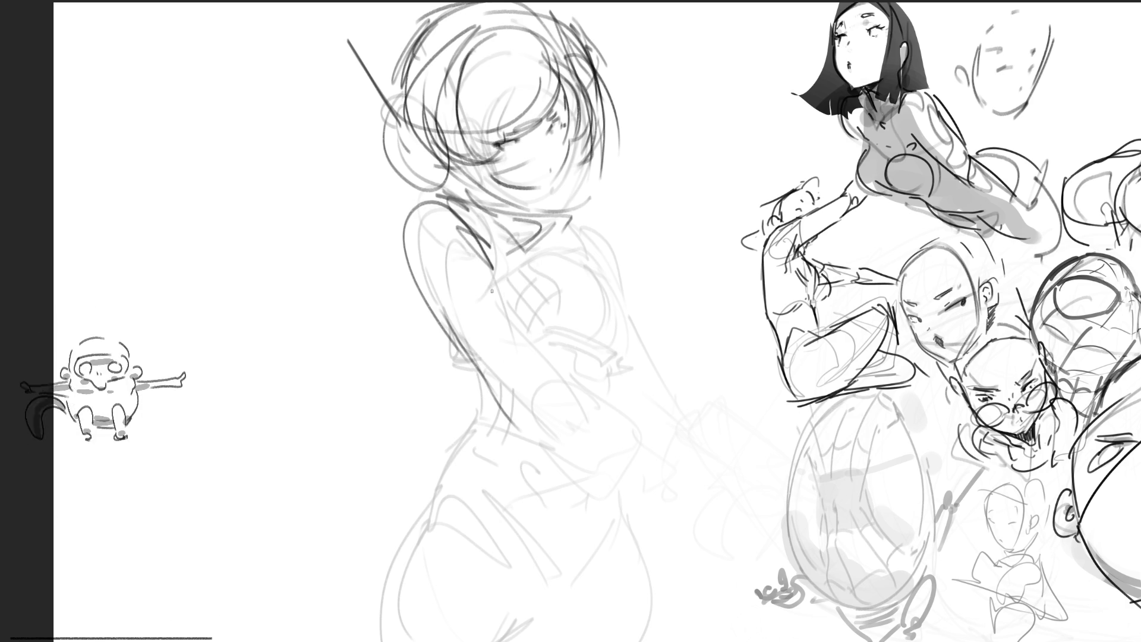
mouse_move(476, 219)
mouse_down()
mouse_move(535, 325)
mouse_move(562, 464)
mouse_move(666, 476)
mouse_move(653, 518)
mouse_up()
drag(637, 416, 682, 463)
drag(600, 394, 675, 459)
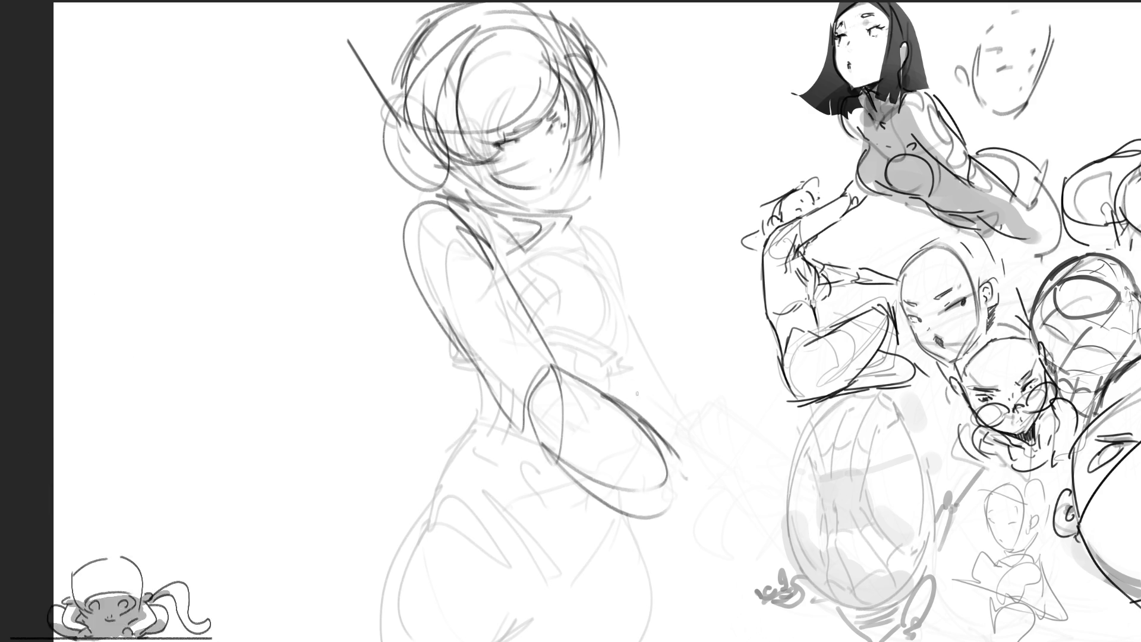
Draw a mitten-like hand at the arm's end, undoing the hooked first attempt.
drag(686, 503, 708, 487)
key(ctrl+z)
mouse_move(730, 396)
mouse_down()
mouse_move(696, 460)
mouse_move(735, 426)
mouse_move(754, 377)
mouse_up()
mouse_move(678, 415)
mouse_down()
mouse_move(733, 416)
mouse_move(713, 467)
mouse_move(683, 481)
mouse_up()
drag(727, 383, 708, 444)
mouse_move(567, 216)
mouse_down()
mouse_move(602, 248)
mouse_move(677, 364)
mouse_up()
Refine the hand so it grips the sword, with strokes around it.
drag(675, 518, 753, 467)
drag(661, 429, 701, 427)
drag(665, 437, 710, 564)
drag(724, 446, 711, 565)
mouse_move(755, 409)
mouse_down()
mouse_move(761, 446)
mouse_move(704, 526)
mouse_move(746, 443)
mouse_move(758, 523)
mouse_up()
mouse_move(755, 523)
mouse_down()
mouse_move(681, 583)
mouse_move(737, 571)
mouse_up()
mouse_move(782, 416)
mouse_down()
mouse_move(780, 449)
mouse_move(671, 499)
mouse_move(707, 434)
mouse_up()
drag(682, 351, 731, 425)
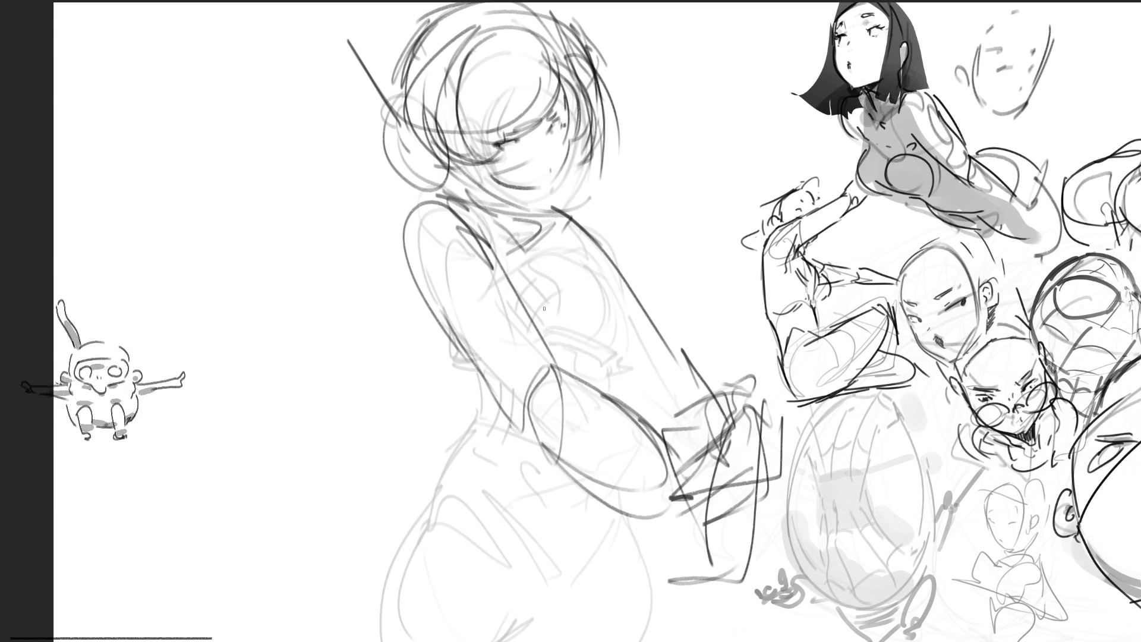
Sketch the chest and torso contours and a waistline curve across the body.
drag(512, 226, 516, 251)
drag(518, 250, 580, 357)
drag(544, 276, 580, 357)
drag(517, 258, 630, 321)
mouse_move(632, 321)
mouse_down()
mouse_move(583, 366)
mouse_move(624, 354)
mouse_up()
mouse_move(624, 357)
mouse_down()
mouse_move(595, 380)
mouse_move(485, 385)
mouse_move(453, 350)
mouse_up()
drag(474, 387, 552, 398)
drag(612, 362, 589, 379)
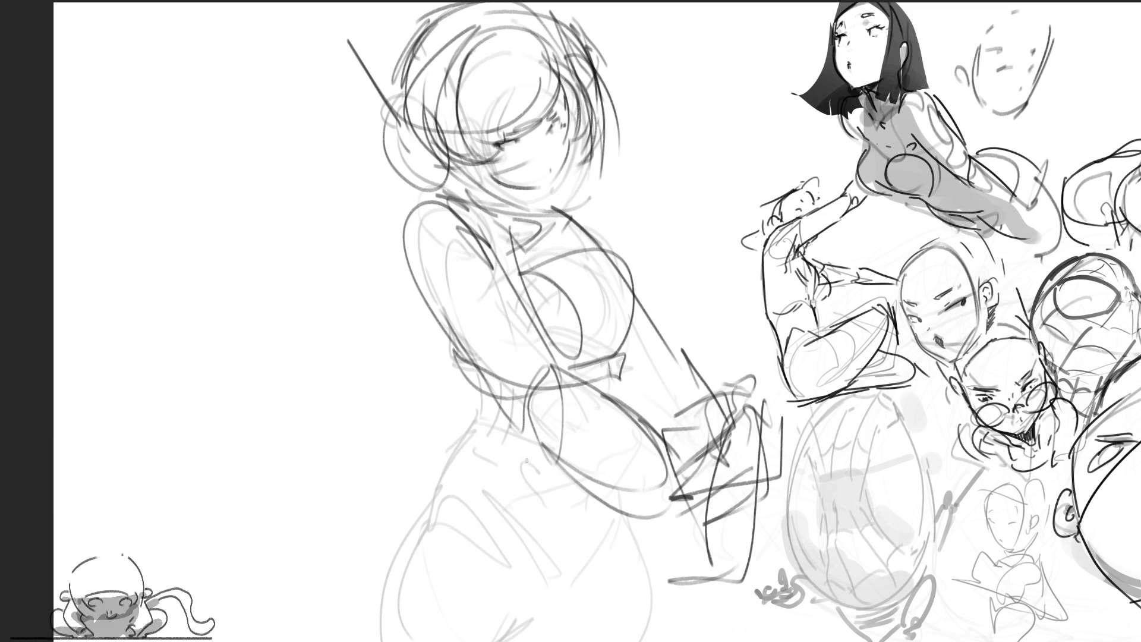
Outline the wide hips and thighs down to the bottom of the page.
drag(493, 388, 510, 449)
mouse_move(508, 449)
mouse_down()
mouse_move(527, 463)
mouse_move(500, 458)
mouse_up()
mouse_move(485, 390)
mouse_down()
mouse_move(474, 450)
mouse_move(521, 485)
mouse_up()
drag(619, 359, 594, 461)
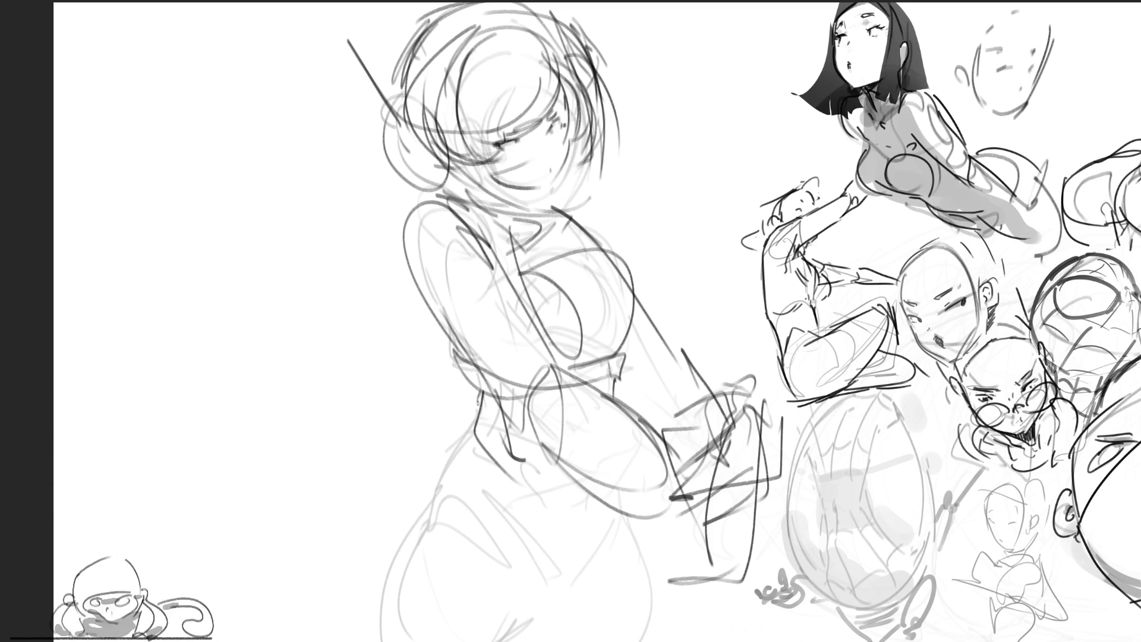
mouse_move(476, 409)
mouse_down()
mouse_move(405, 529)
mouse_move(387, 641)
mouse_move(538, 602)
mouse_up()
drag(624, 509, 554, 618)
drag(572, 560, 526, 641)
mouse_move(604, 499)
mouse_down()
mouse_move(541, 600)
mouse_move(661, 640)
mouse_up()
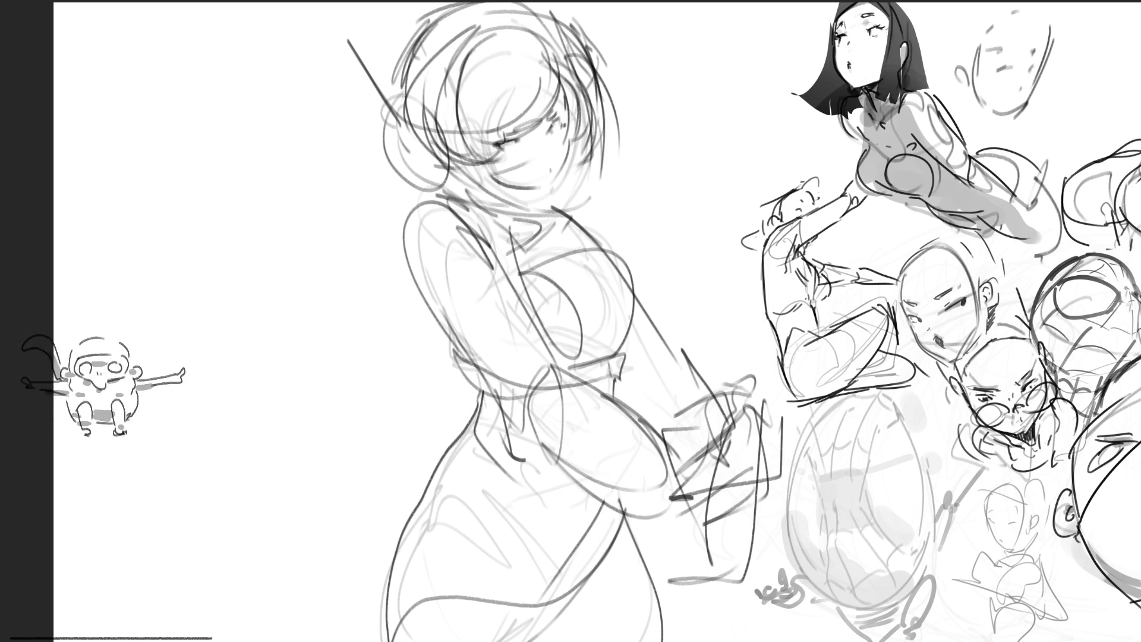
mouse_move(499, 514)
mouse_down()
mouse_move(528, 565)
mouse_move(538, 640)
mouse_up()
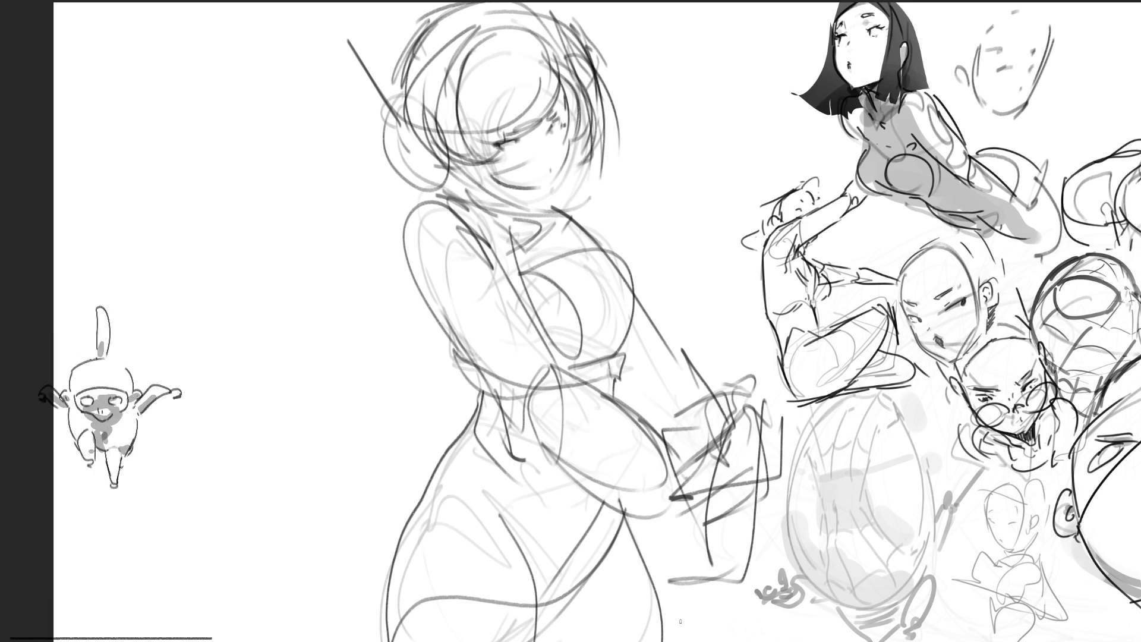
Replace the last hip stroke with a new lower hip and thigh line, dropping a trial shoulder line.
key(ctrl+z)
mouse_move(496, 498)
mouse_down()
mouse_move(537, 641)
mouse_move(596, 577)
mouse_up()
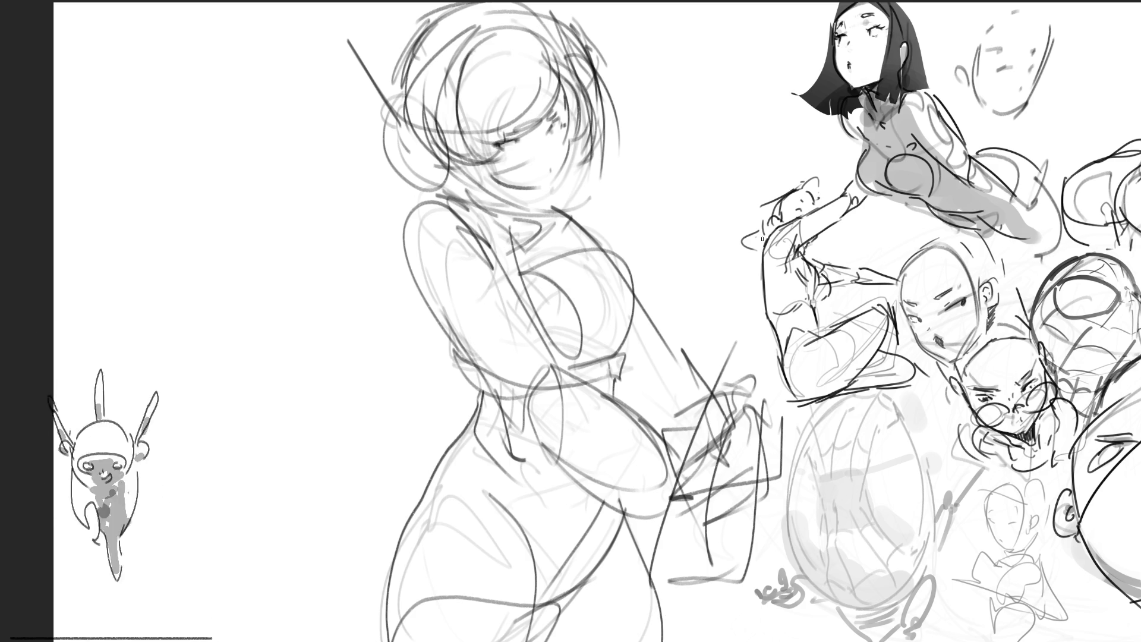
mouse_move(551, 206)
mouse_down()
mouse_move(639, 222)
mouse_move(708, 342)
mouse_up()
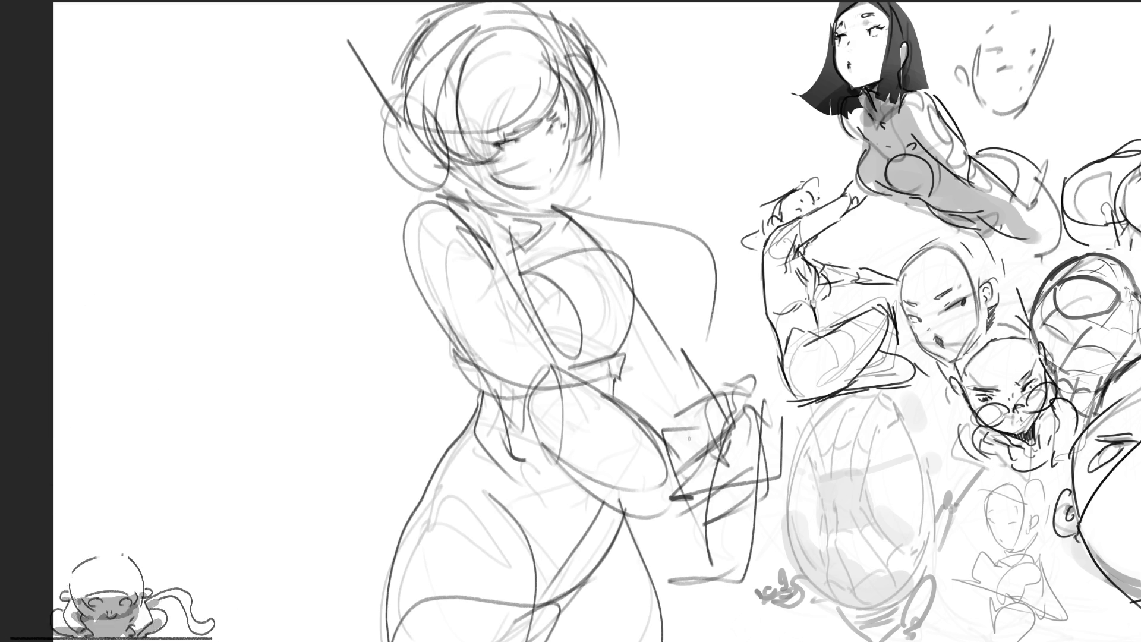
key(ctrl+z)
key(ctrl+z)
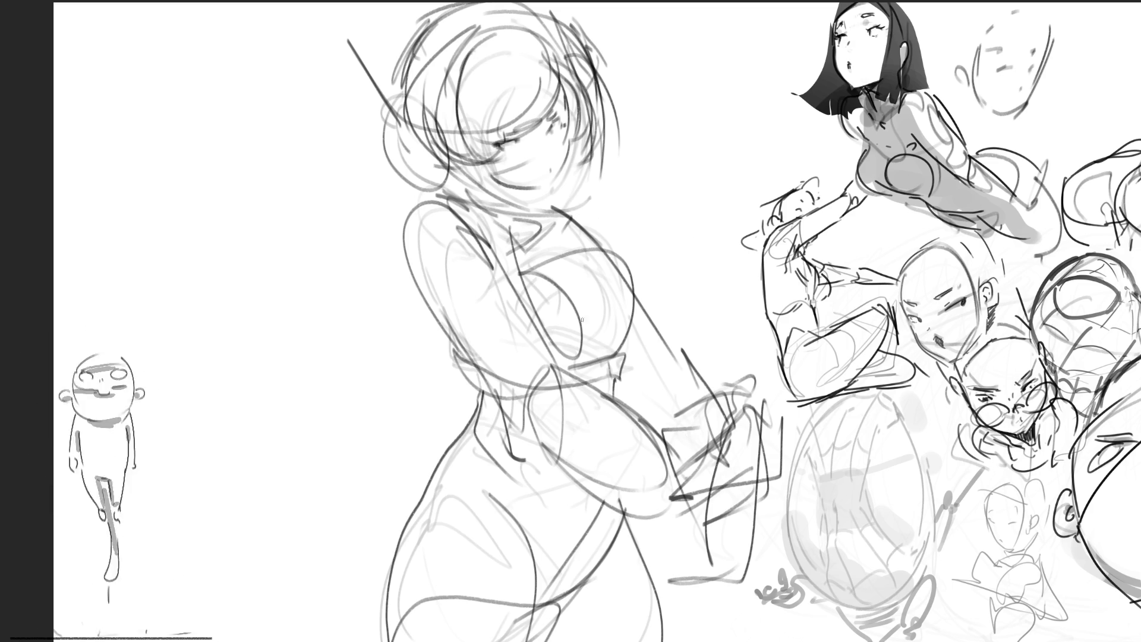
Draw a large oval arm left of the torso, then stroke along the head's right side.
mouse_move(476, 172)
mouse_down()
mouse_move(416, 333)
mouse_move(485, 326)
mouse_up()
key(ctrl+z)
mouse_move(449, 196)
mouse_down()
mouse_move(265, 294)
mouse_move(416, 202)
mouse_move(306, 339)
mouse_move(437, 390)
mouse_up()
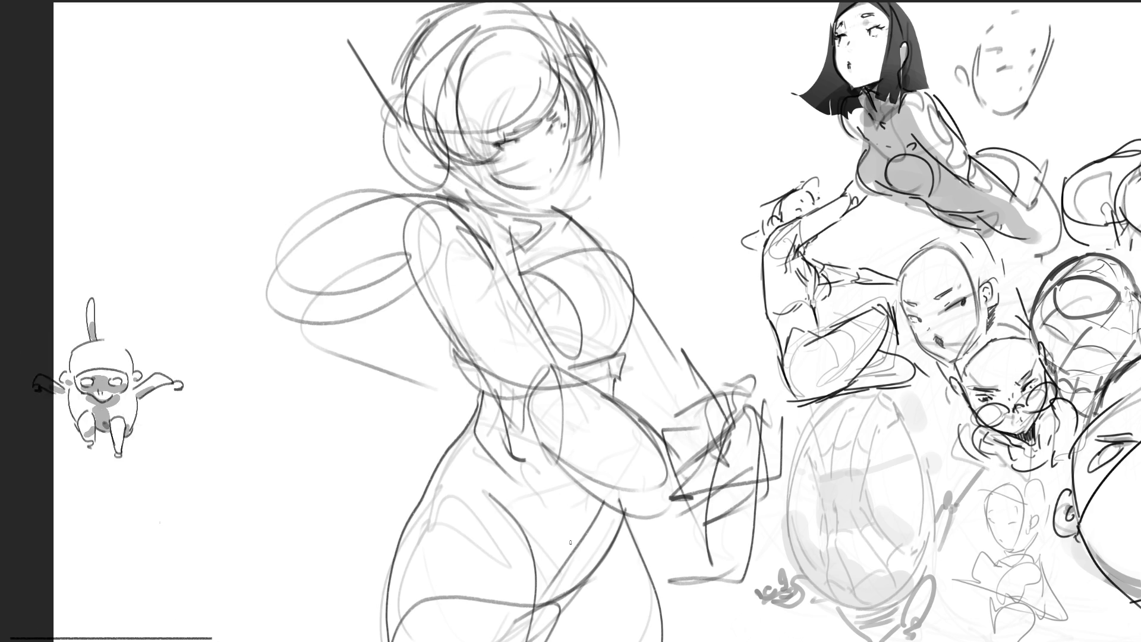
key(ctrl+z)
mouse_move(440, 202)
mouse_down()
mouse_move(357, 279)
mouse_move(380, 404)
mouse_move(494, 393)
mouse_up()
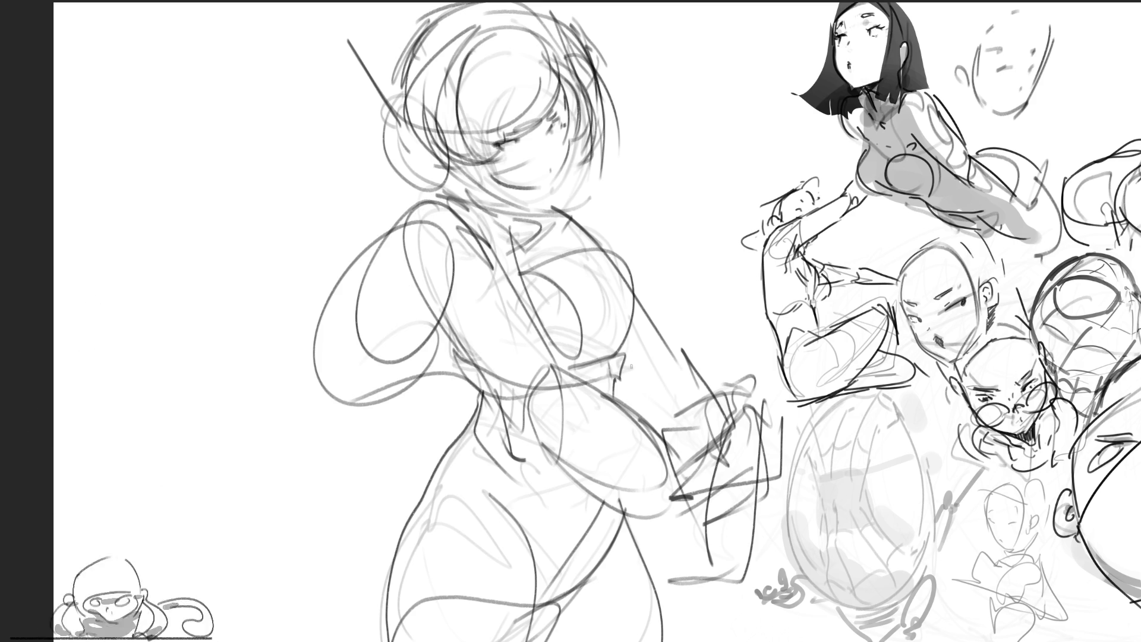
mouse_move(639, 94)
mouse_down()
mouse_move(600, 214)
mouse_move(577, 220)
mouse_move(643, 256)
mouse_move(630, 409)
mouse_move(711, 312)
mouse_up()
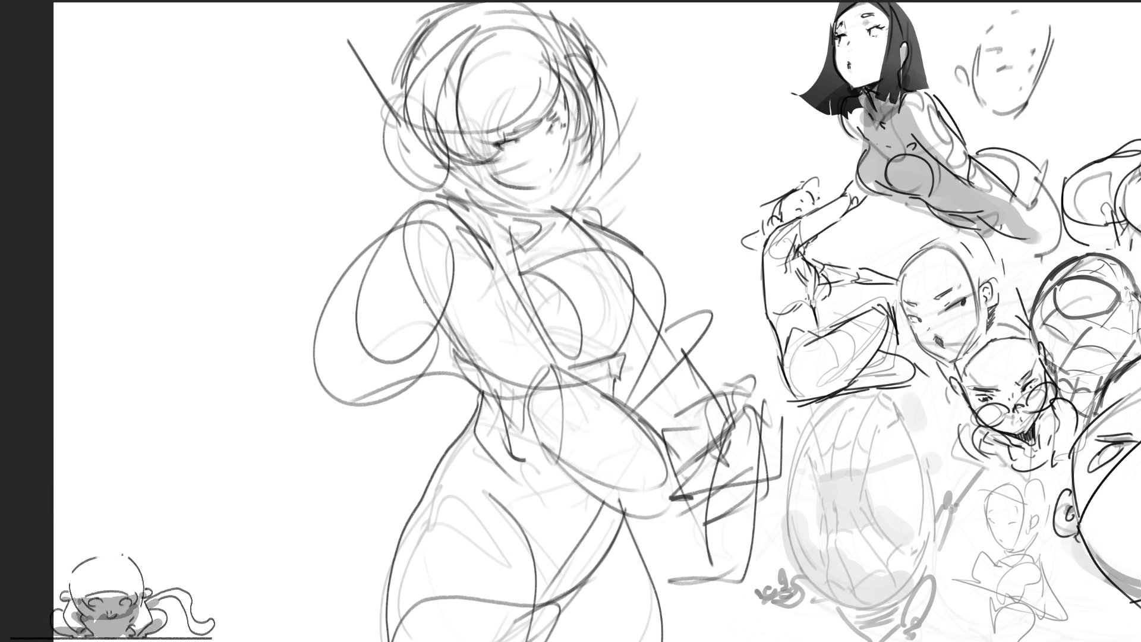
Add short strokes left of the shoulder and a long curved arm stroke left of the body.
drag(396, 194, 364, 237)
mouse_move(410, 173)
mouse_down()
mouse_move(370, 200)
mouse_move(362, 230)
mouse_up()
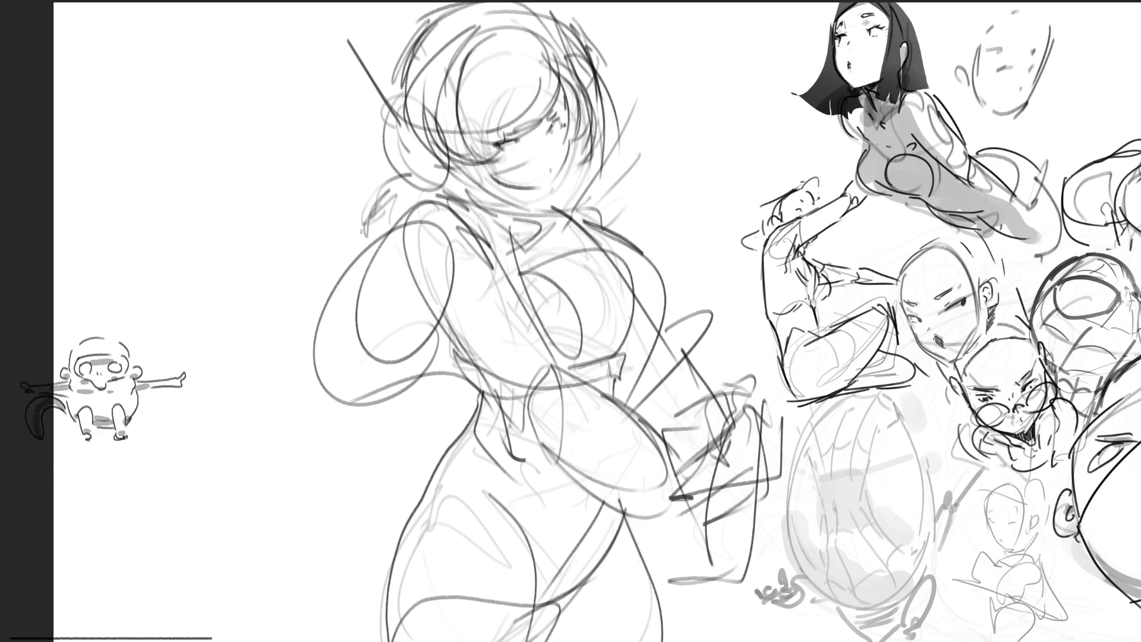
mouse_move(326, 411)
mouse_down()
mouse_move(299, 500)
mouse_move(396, 389)
mouse_move(384, 434)
mouse_up()
key(ctrl+z)
key(ctrl+z)
key(ctrl+z)
mouse_move(355, 398)
mouse_down()
mouse_move(332, 482)
mouse_move(432, 386)
mouse_move(453, 428)
mouse_move(465, 428)
mouse_up()
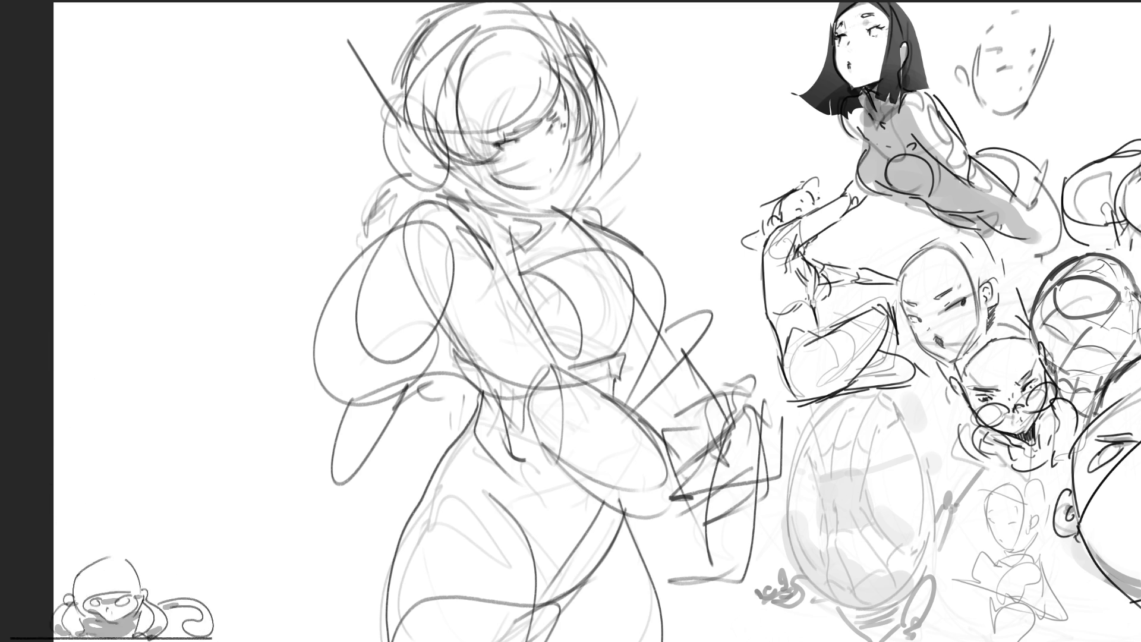
Redraw the head outline and hair strands with dark strokes, including the top and right side.
mouse_move(371, 106)
mouse_down()
mouse_move(349, 38)
mouse_move(379, 94)
mouse_move(464, 158)
mouse_up()
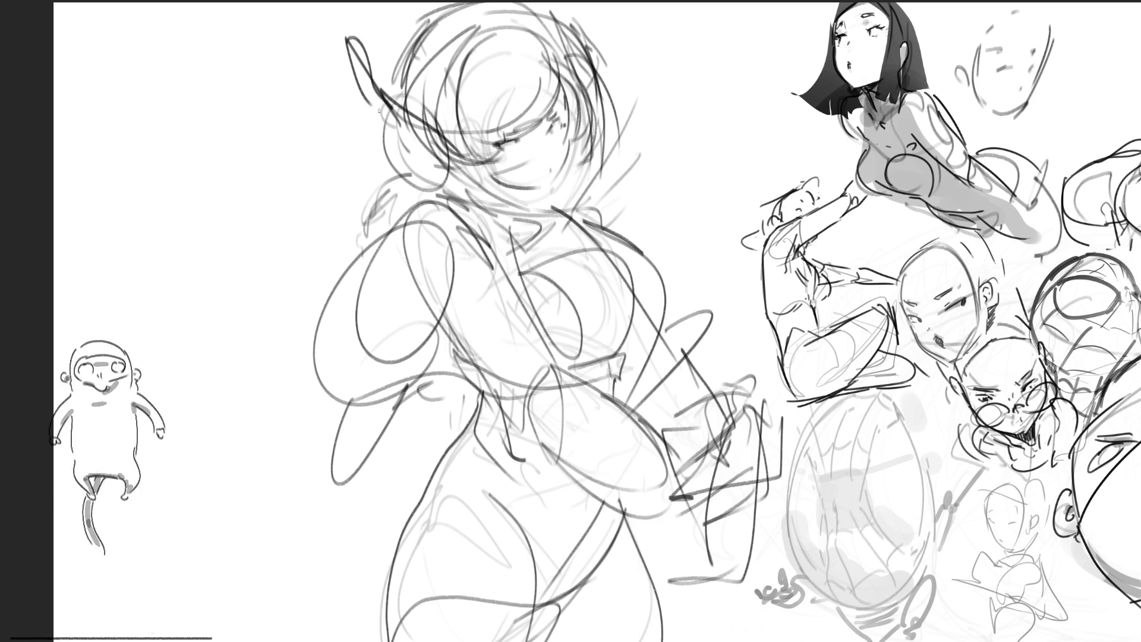
drag(386, 129, 452, 187)
drag(403, 98, 471, 180)
drag(429, 126, 505, 207)
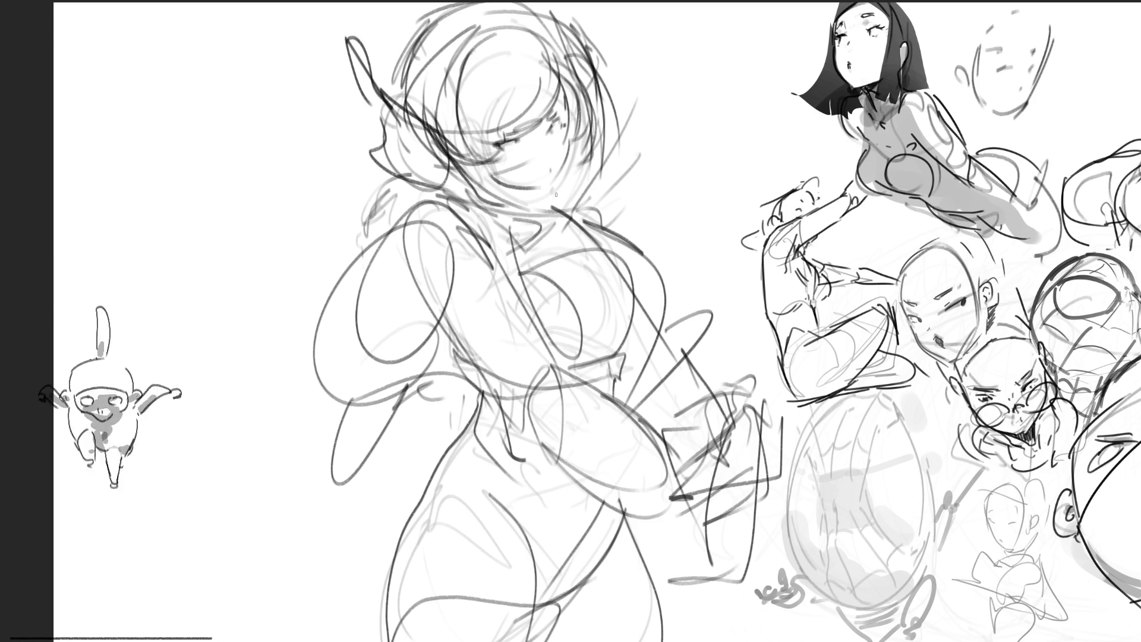
drag(596, 98, 601, 185)
drag(586, 64, 597, 130)
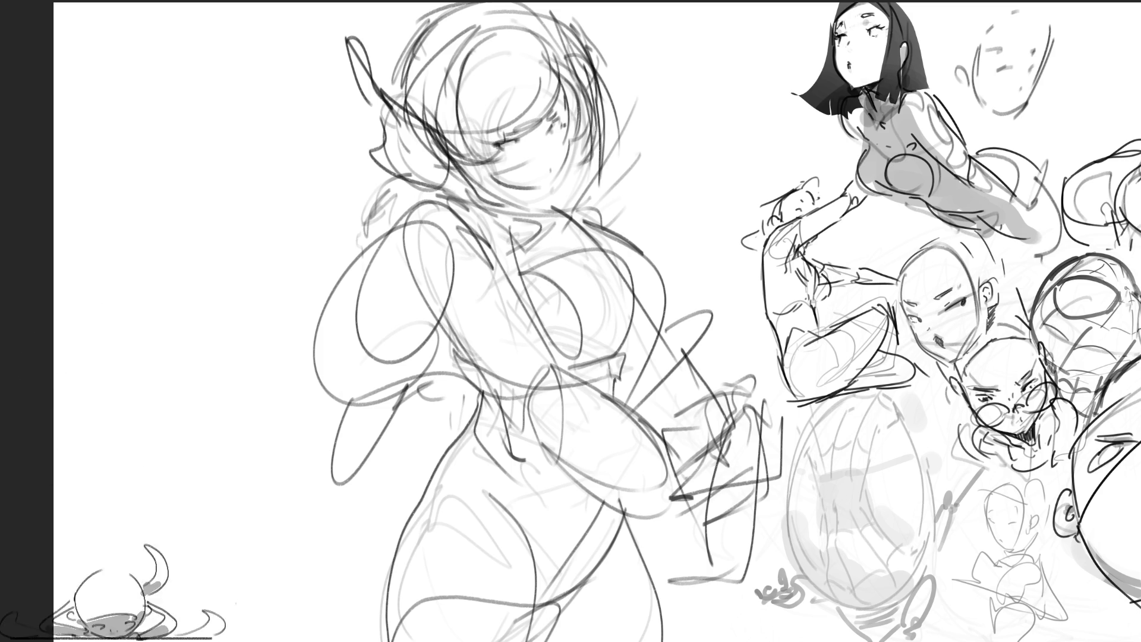
mouse_move(447, 67)
mouse_down()
mouse_move(429, 105)
mouse_move(511, 33)
mouse_up()
mouse_move(441, 33)
mouse_down()
mouse_move(510, 8)
mouse_move(554, 54)
mouse_up()
Draw the eye and cheek, erase stray marks, undo a bad cheek stroke, and add a chin line.
drag(465, 140, 497, 170)
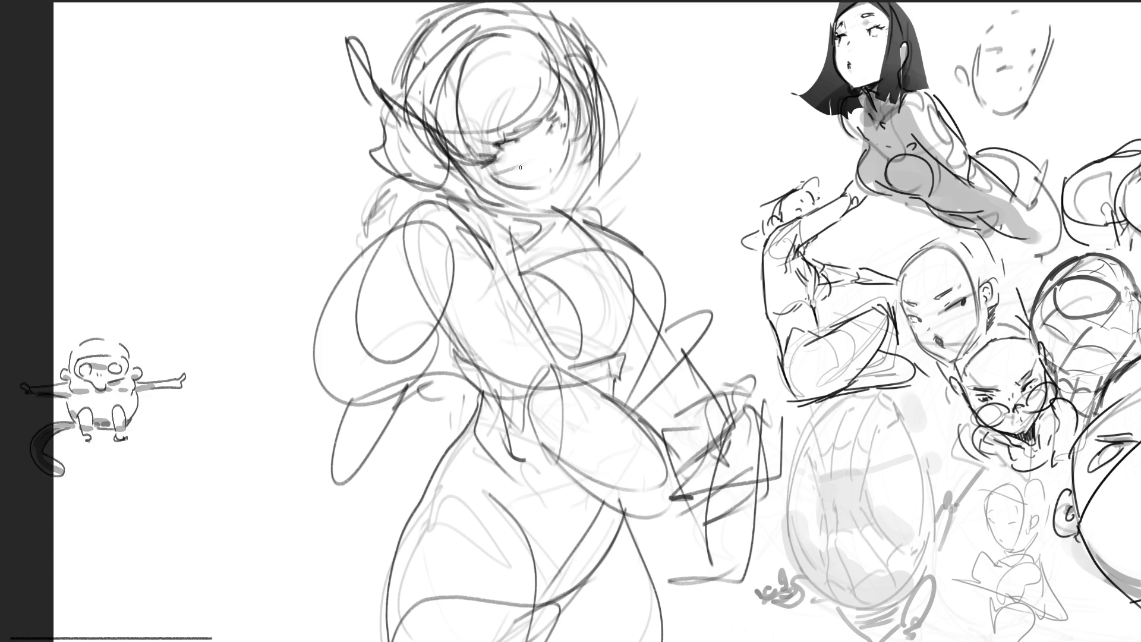
mouse_move(553, 123)
mouse_down()
mouse_move(512, 144)
mouse_move(522, 142)
mouse_move(501, 135)
mouse_up()
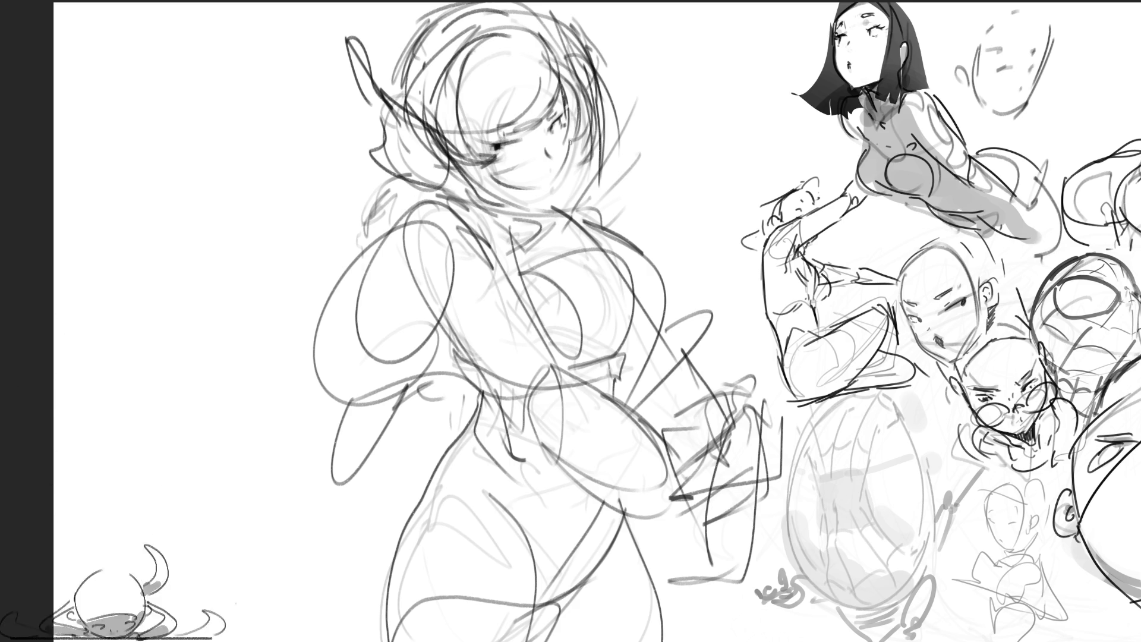
drag(570, 142, 552, 186)
key(ctrl+z)
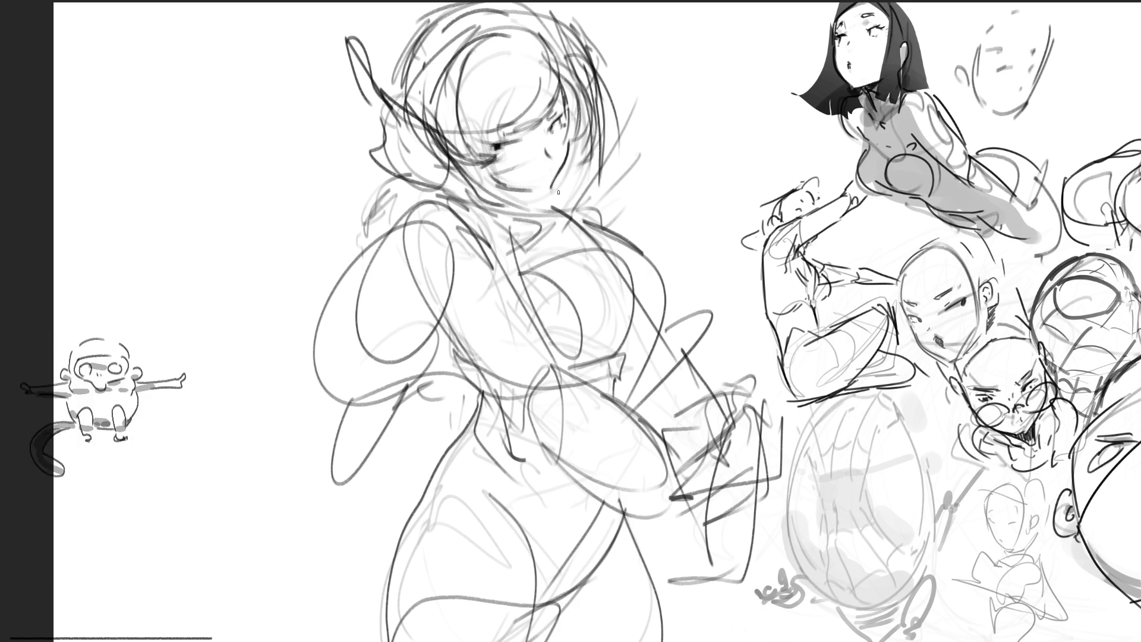
drag(516, 190, 548, 187)
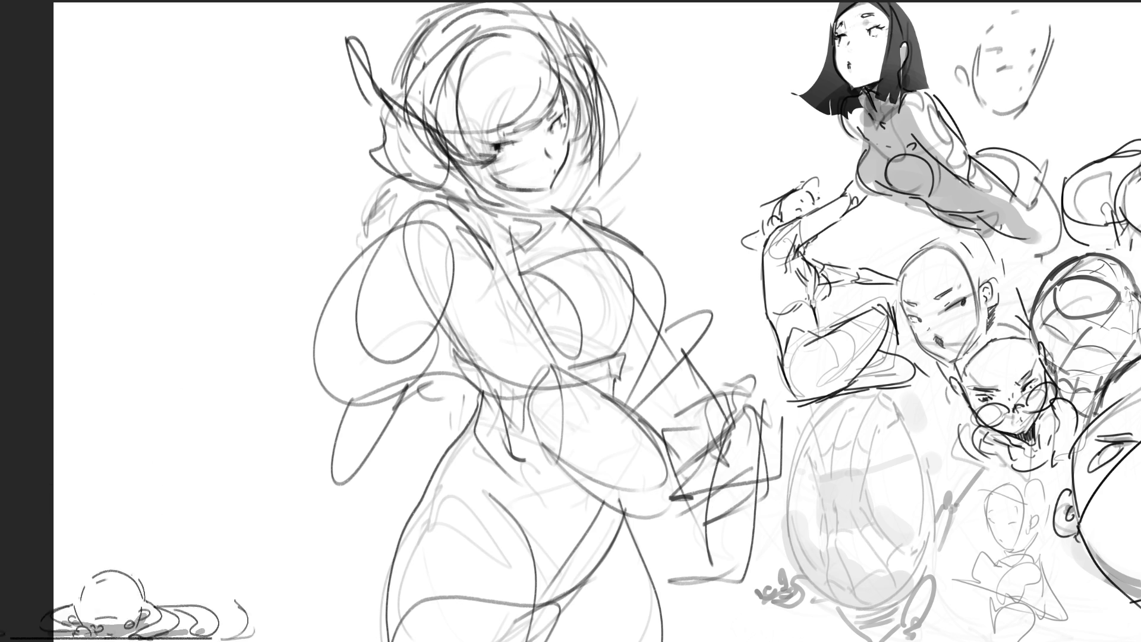
Draw a curved strand on top of the hair.
mouse_move(528, 57)
mouse_down()
mouse_move(509, 106)
mouse_move(531, 102)
mouse_up()
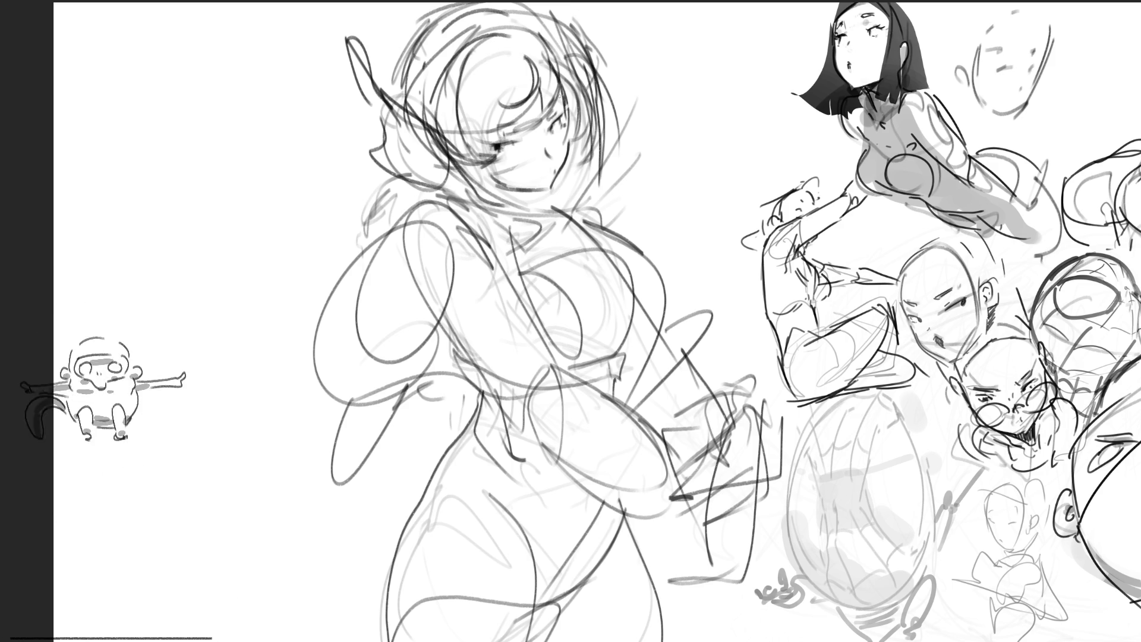
Detail the eyes, add a flowing hair strand and cheek line, and hatch shadow under the chin.
drag(536, 122, 497, 136)
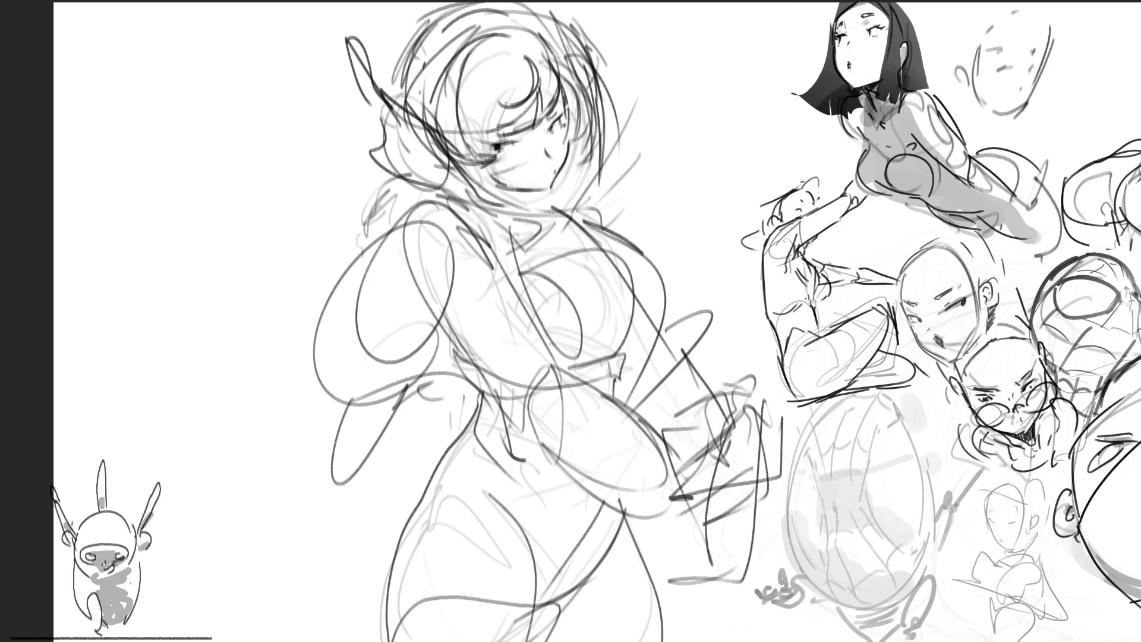
mouse_move(496, 114)
mouse_down()
mouse_move(495, 142)
mouse_move(467, 145)
mouse_up()
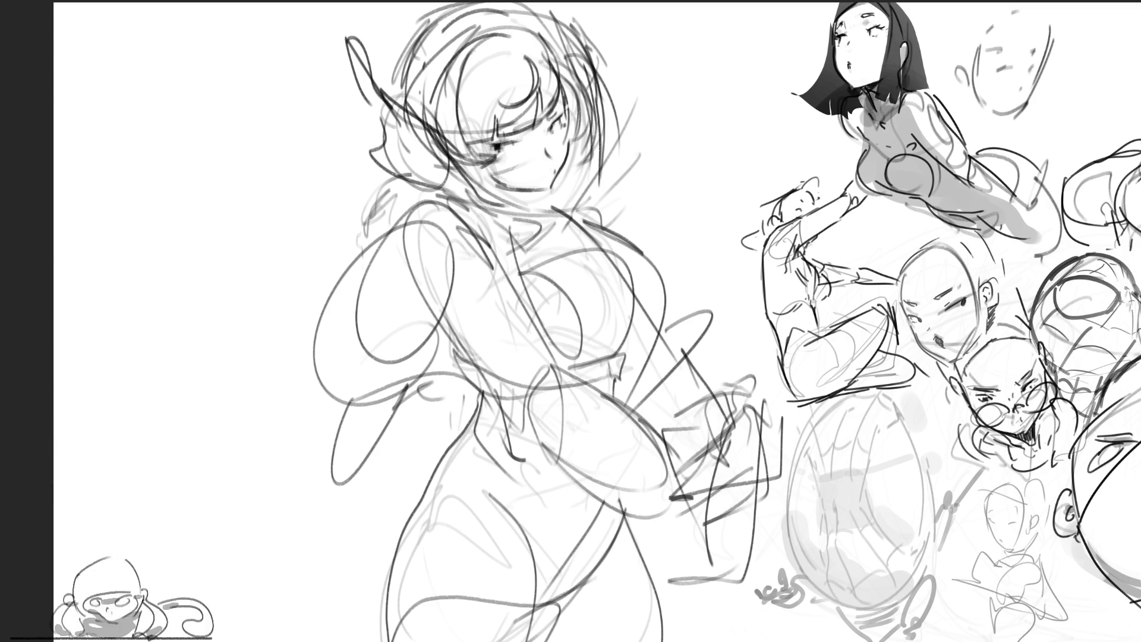
mouse_move(482, 39)
mouse_down()
mouse_move(449, 163)
mouse_move(478, 165)
mouse_up()
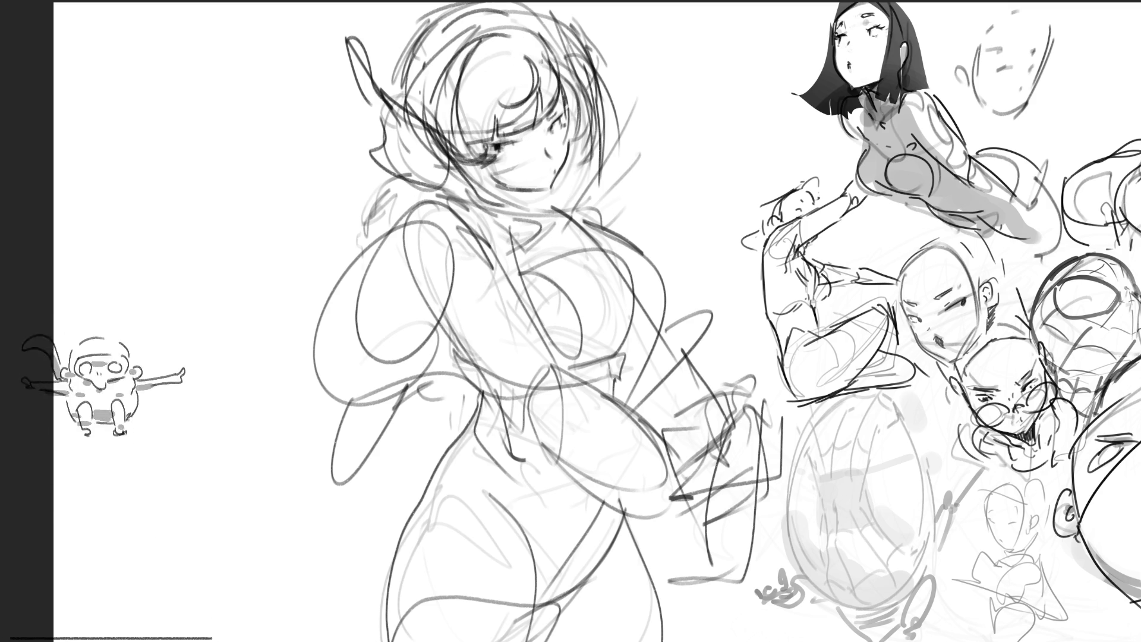
drag(556, 66, 585, 151)
drag(457, 158, 506, 188)
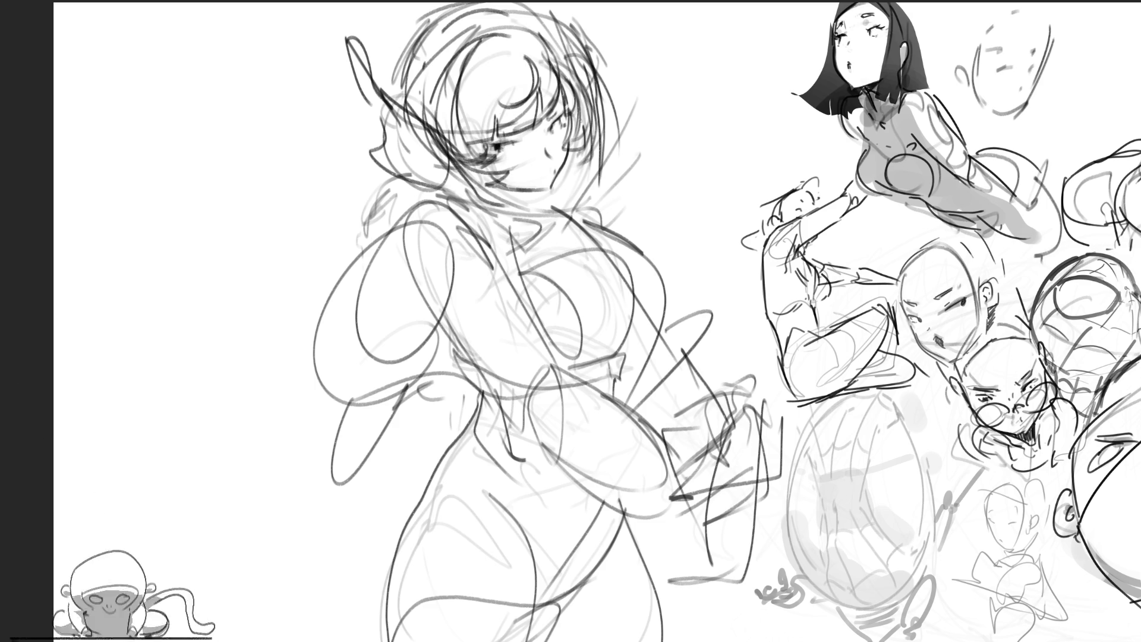
drag(538, 189, 525, 209)
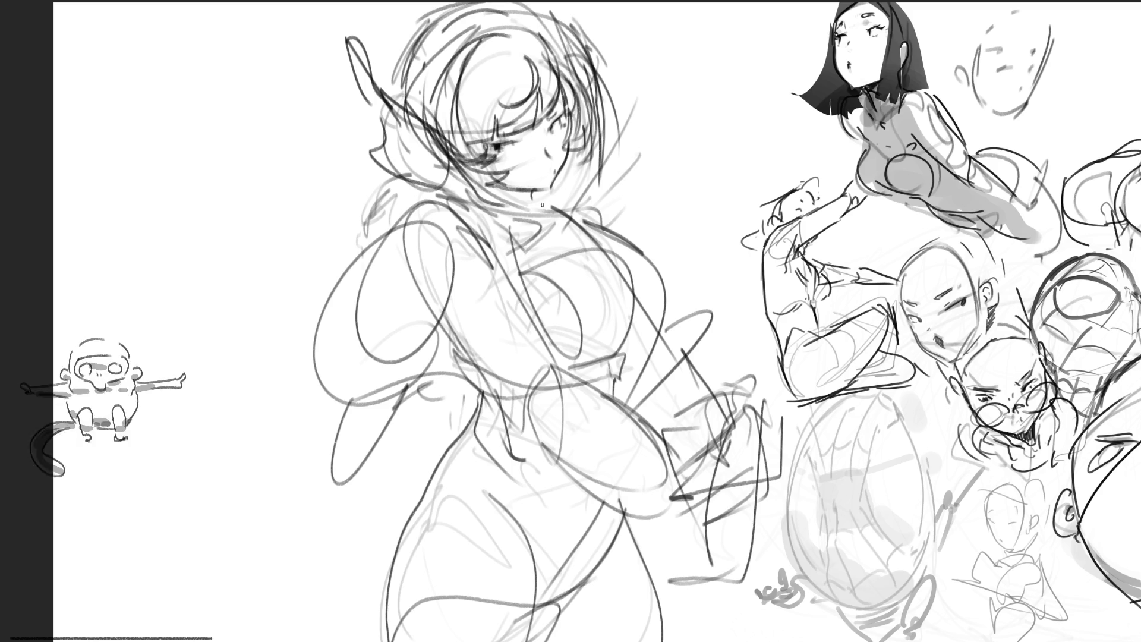
drag(508, 190, 532, 201)
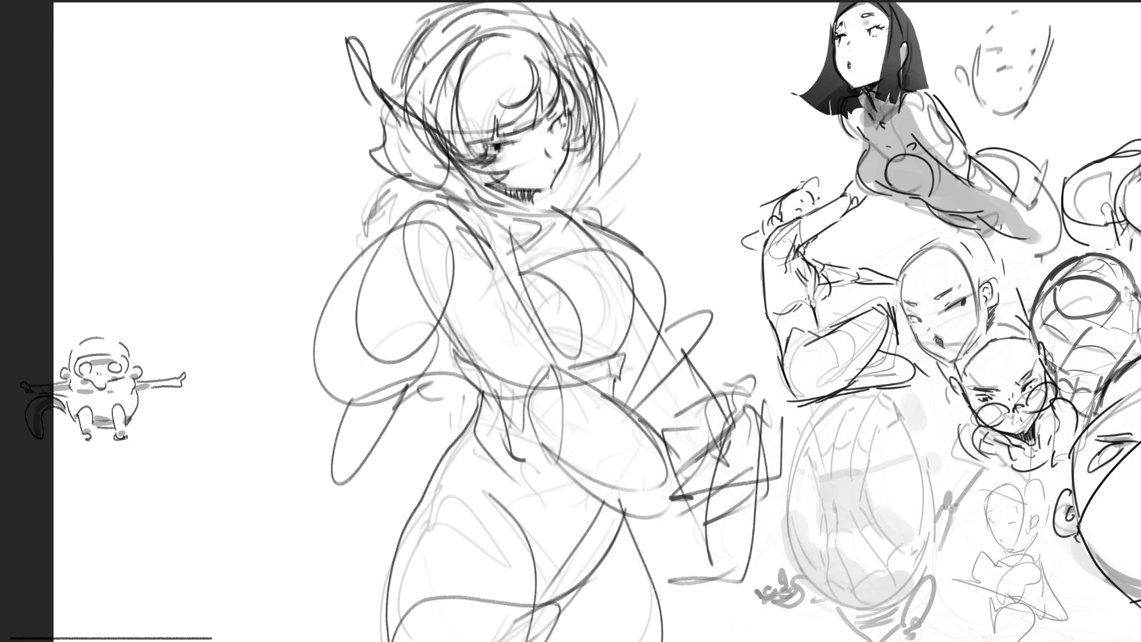
Sketch the collar, neckline, and outline of the bust.
drag(463, 206, 534, 253)
mouse_move(461, 194)
mouse_down()
mouse_move(437, 207)
mouse_move(523, 271)
mouse_up()
mouse_move(502, 212)
mouse_down()
mouse_move(553, 221)
mouse_move(514, 285)
mouse_up()
drag(562, 228, 597, 231)
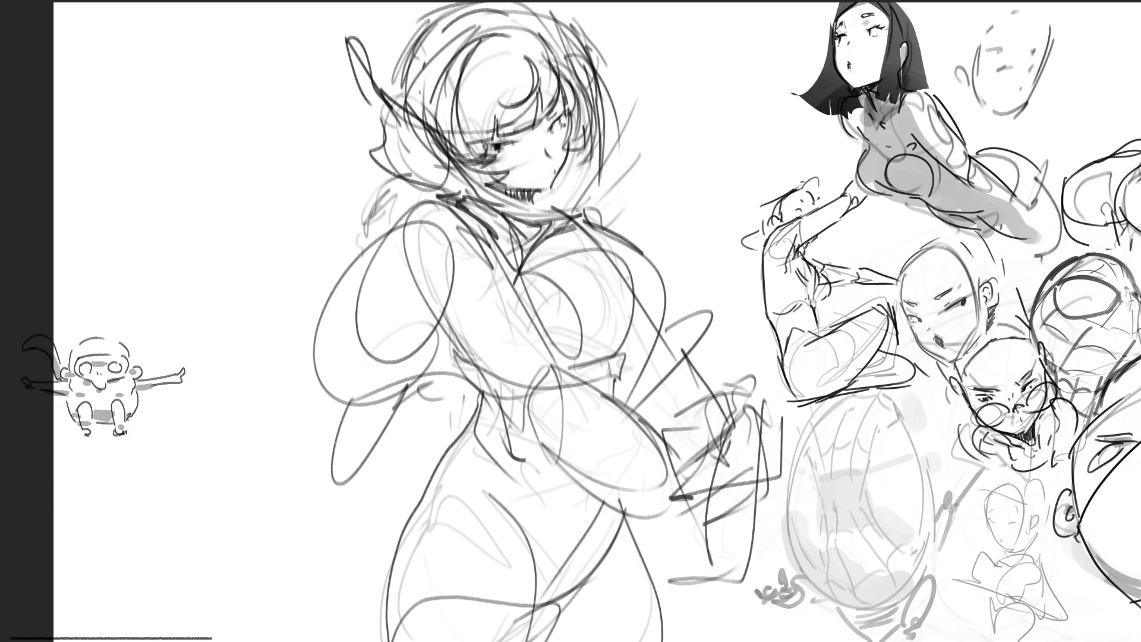
mouse_move(566, 232)
mouse_down()
mouse_move(634, 307)
mouse_move(633, 342)
mouse_move(578, 347)
mouse_up()
drag(525, 244, 537, 279)
mouse_move(536, 277)
mouse_down()
mouse_move(598, 340)
mouse_move(535, 309)
mouse_move(534, 324)
mouse_up()
drag(564, 277, 557, 345)
drag(517, 296, 581, 286)
Darken the underside of the bust and hatch shading across the torso.
drag(536, 335, 591, 329)
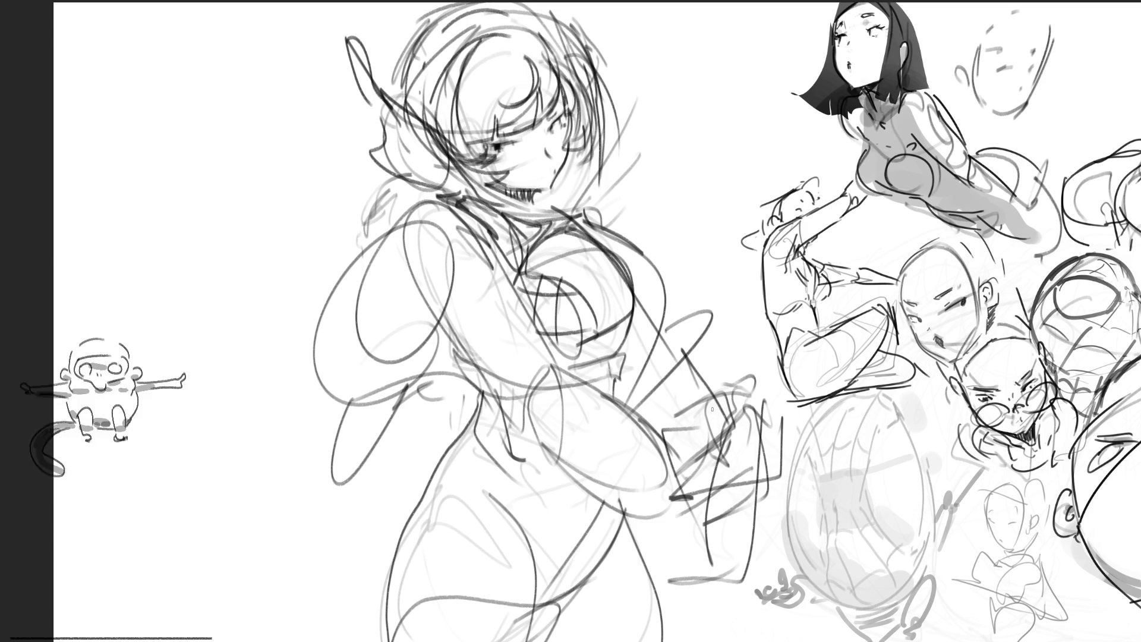
drag(633, 303, 565, 379)
drag(631, 333, 624, 362)
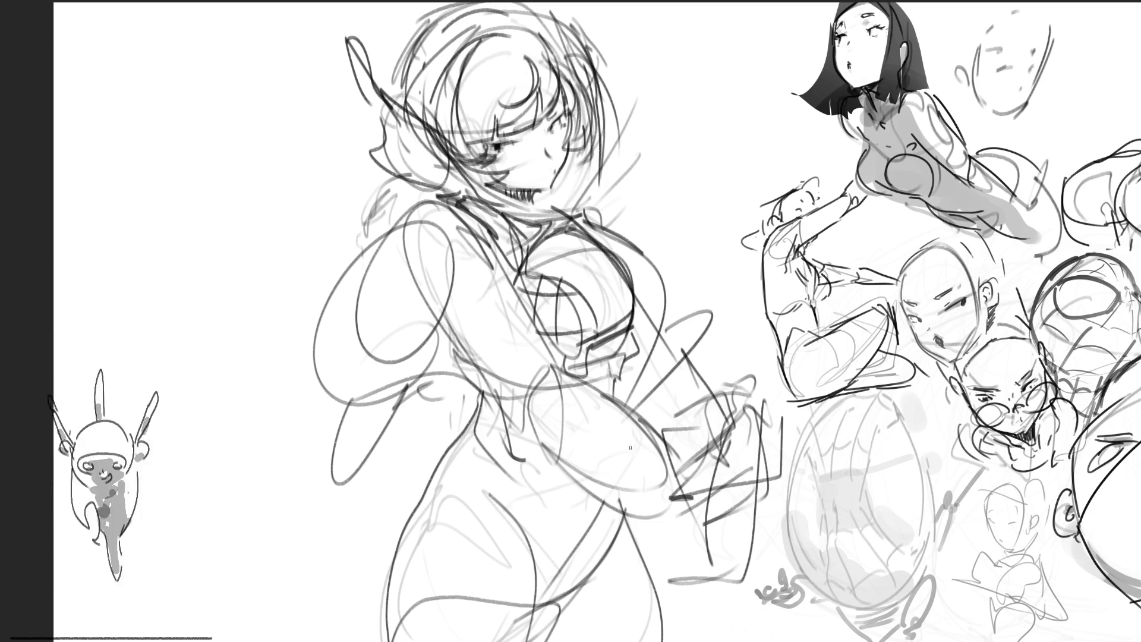
drag(450, 345, 446, 366)
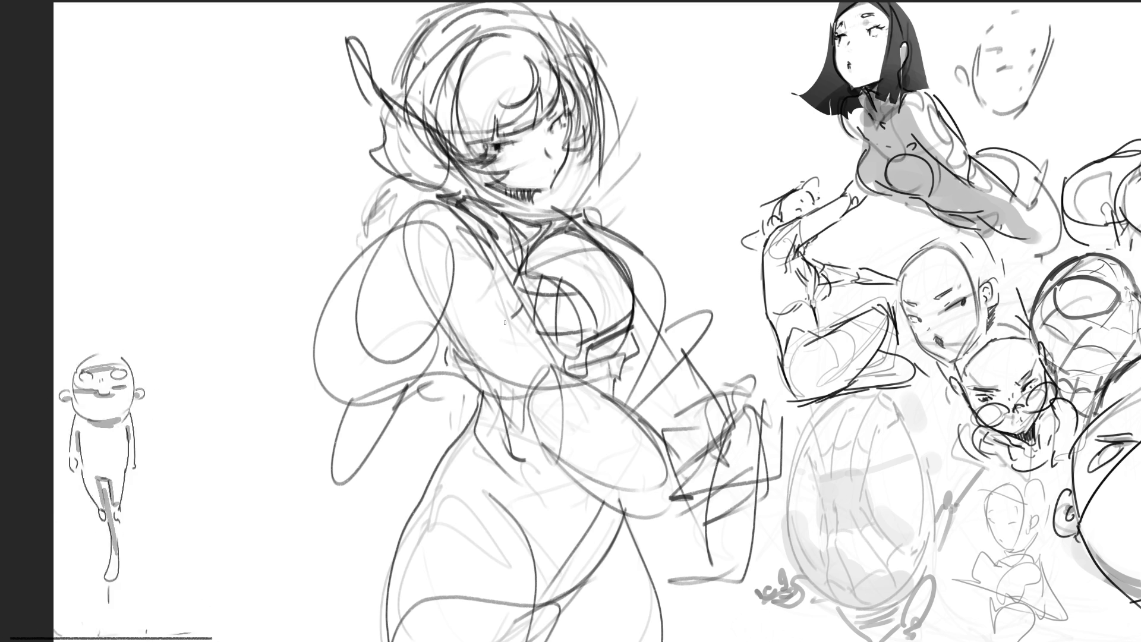
drag(480, 315, 544, 367)
drag(456, 290, 512, 322)
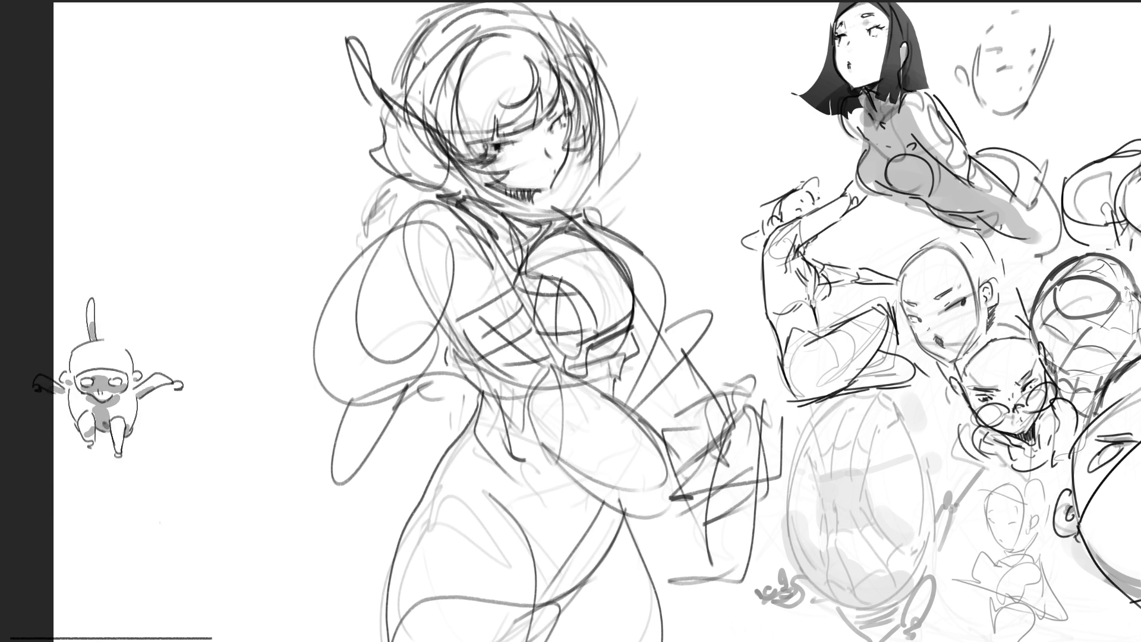
drag(455, 347, 495, 384)
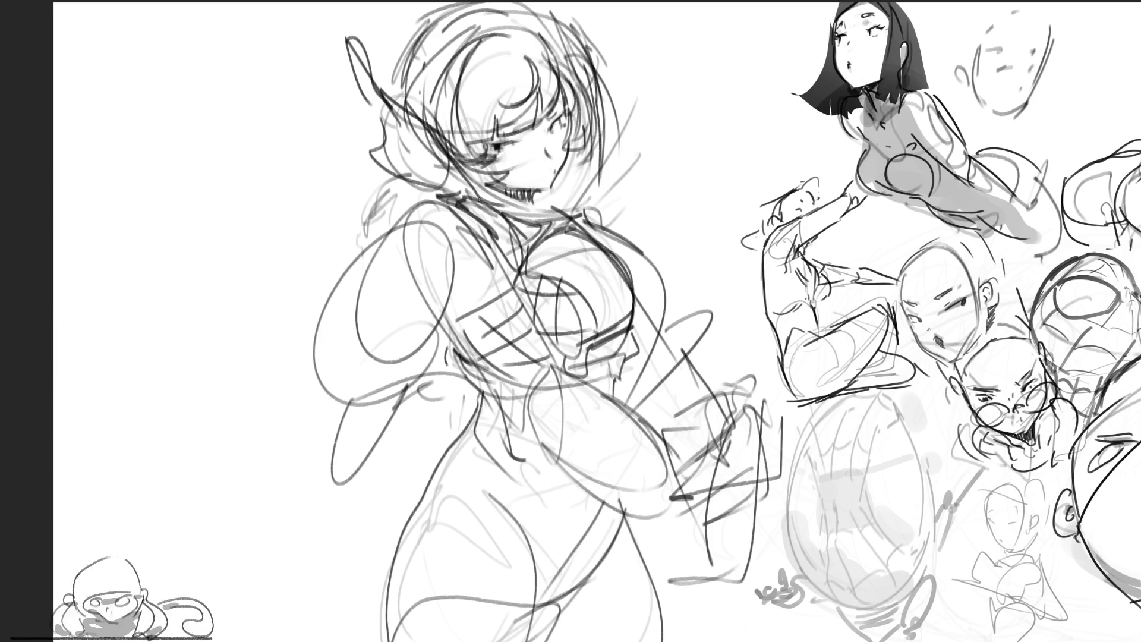
Sketch curved contours down the torso's left side and over the left breast.
mouse_move(426, 202)
mouse_down()
mouse_move(361, 256)
mouse_move(368, 277)
mouse_move(438, 297)
mouse_move(469, 280)
mouse_move(454, 306)
mouse_up()
drag(375, 238, 291, 359)
drag(378, 275, 423, 326)
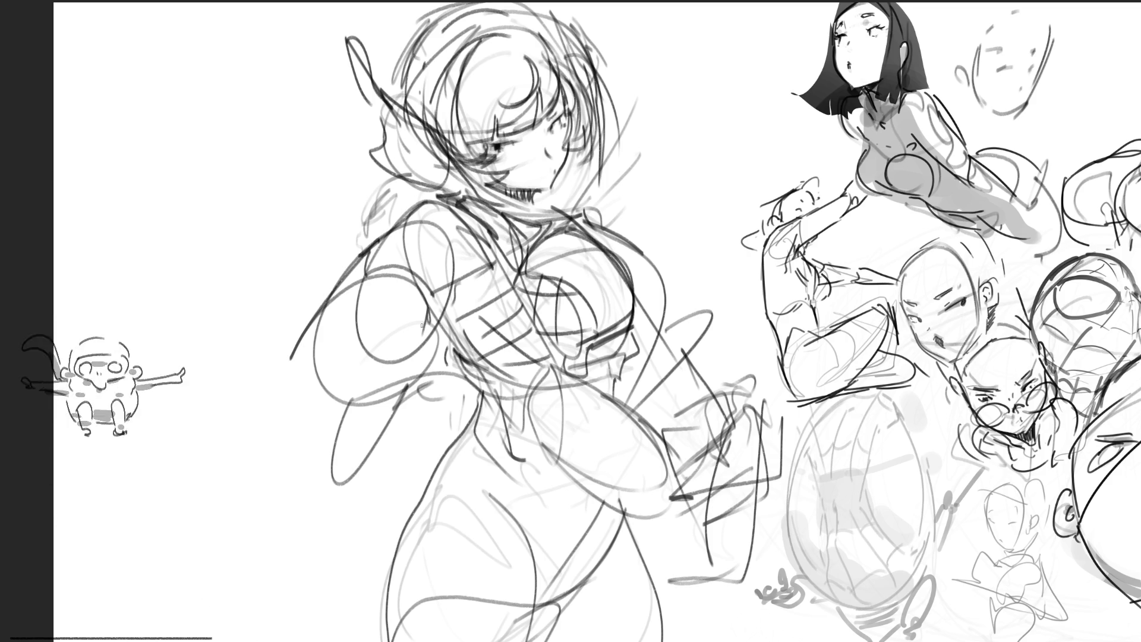
mouse_move(331, 368)
mouse_down()
mouse_move(324, 395)
mouse_move(419, 282)
mouse_up()
drag(422, 305, 416, 375)
Rough in long diagonal and short gestural strokes around the hips.
mouse_move(308, 401)
mouse_down()
mouse_move(468, 447)
mouse_move(488, 441)
mouse_up()
drag(435, 343, 502, 434)
drag(523, 392, 492, 443)
mouse_move(452, 357)
mouse_down()
mouse_move(501, 449)
mouse_move(417, 438)
mouse_up()
drag(416, 441, 482, 462)
drag(463, 368, 503, 388)
mouse_move(506, 383)
mouse_down()
mouse_move(464, 484)
mouse_move(530, 481)
mouse_up()
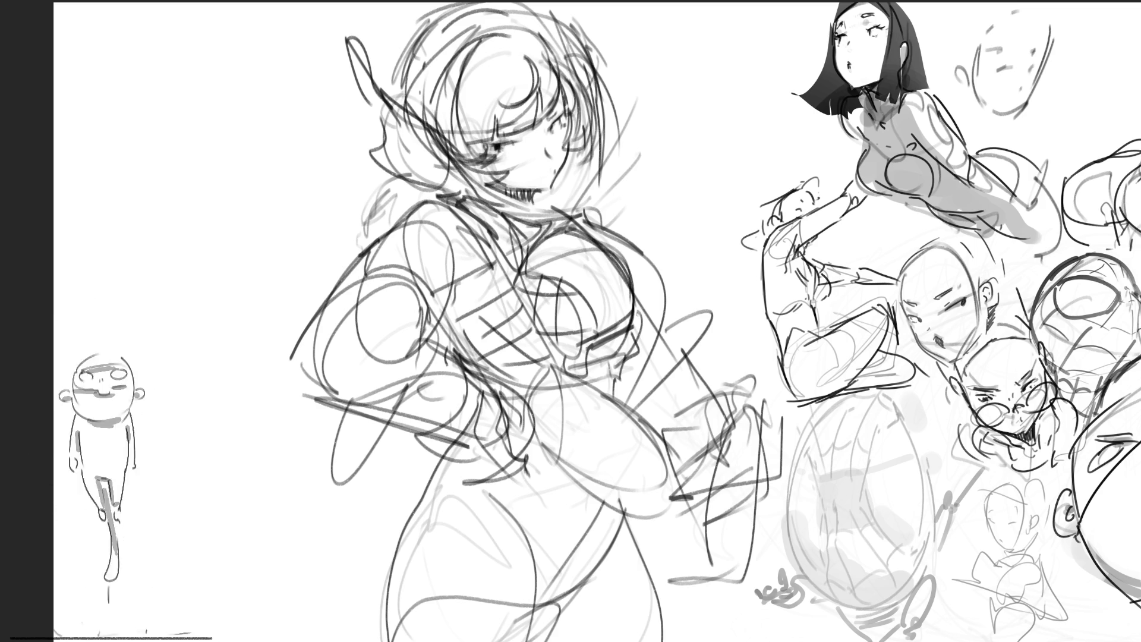
Sketch a large flowing lock of hair rising from the right of the head, with hatching.
mouse_move(608, 171)
mouse_down()
mouse_move(678, 203)
mouse_move(695, 170)
mouse_up()
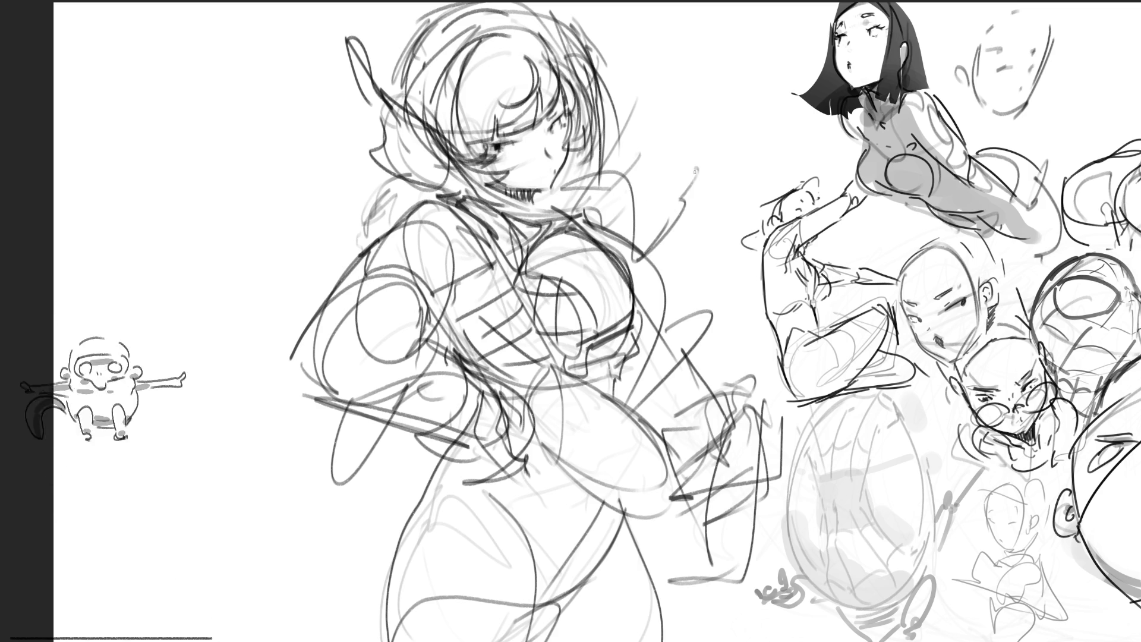
mouse_move(601, 107)
mouse_down()
mouse_move(677, 30)
mouse_move(740, 110)
mouse_up()
drag(746, 119, 660, 220)
drag(696, 12, 686, 116)
drag(595, 118, 695, 6)
mouse_move(645, 59)
mouse_down()
mouse_move(612, 101)
mouse_move(648, 74)
mouse_up()
drag(707, 24, 681, 196)
mouse_move(618, 59)
mouse_down()
mouse_move(610, 122)
mouse_move(630, 168)
mouse_up()
drag(722, 119, 660, 220)
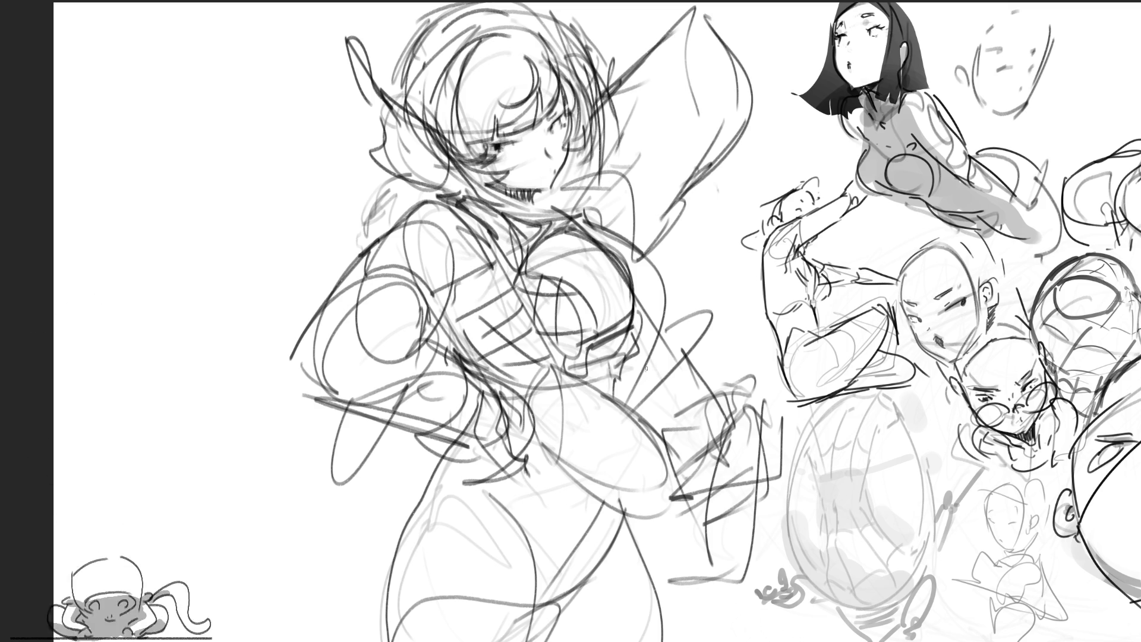
mouse_move(645, 56)
mouse_down()
mouse_move(690, 29)
mouse_move(730, 110)
mouse_up()
mouse_move(746, 66)
mouse_down()
mouse_move(684, 214)
mouse_move(634, 261)
mouse_move(606, 241)
mouse_up()
drag(605, 193, 562, 226)
drag(536, 253, 602, 242)
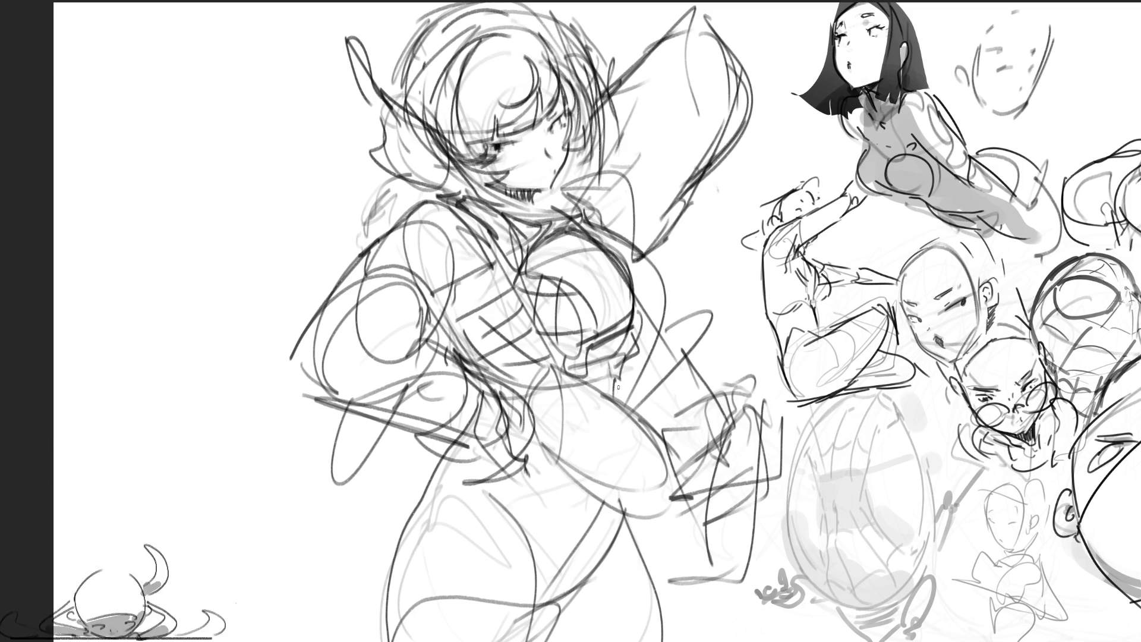
Draw the waist and right hip contour, undoing two unsatisfying attempts.
mouse_move(643, 340)
mouse_down()
mouse_move(717, 356)
mouse_move(642, 363)
mouse_up()
drag(545, 404, 545, 455)
mouse_move(538, 376)
mouse_down()
mouse_move(559, 443)
mouse_move(581, 466)
mouse_move(579, 448)
mouse_up()
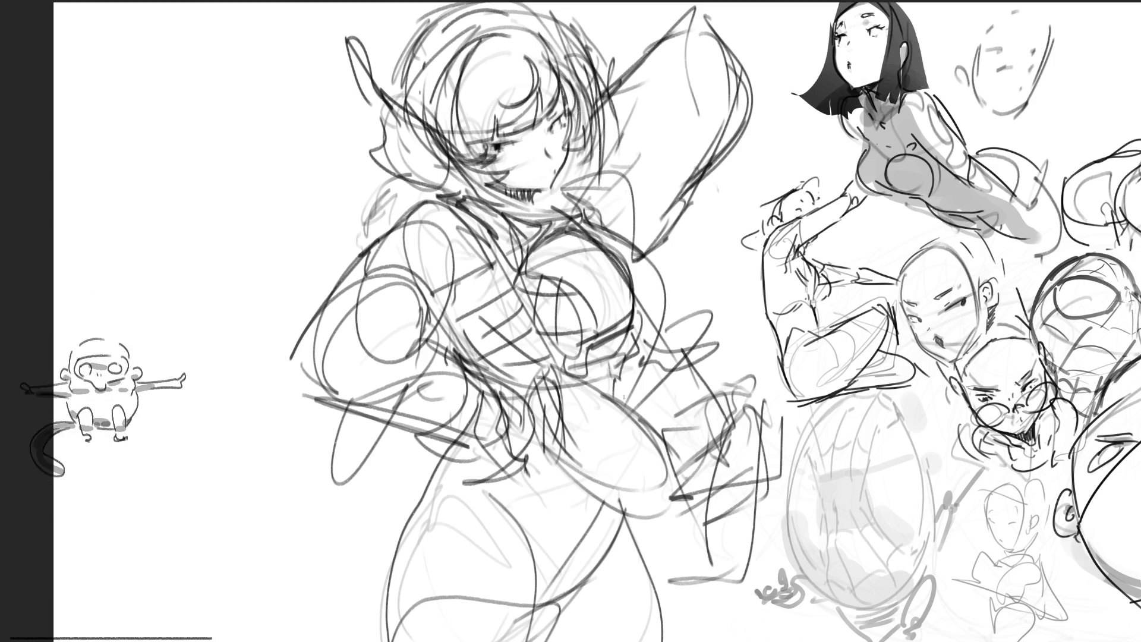
drag(625, 375, 604, 452)
drag(614, 393, 590, 510)
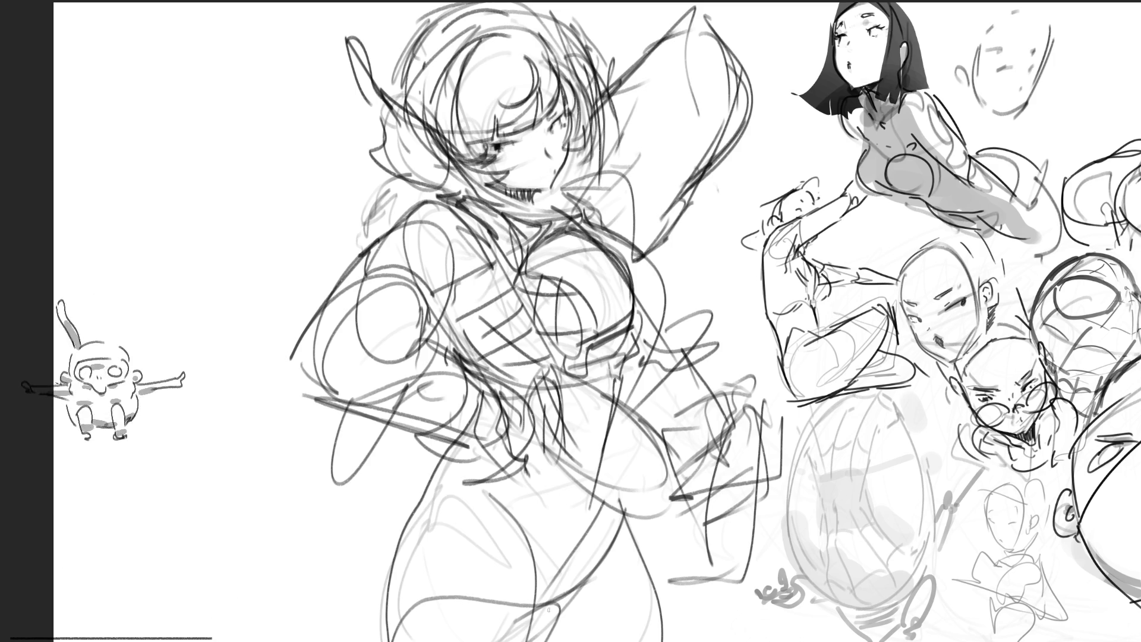
key(ctrl+z)
mouse_move(622, 340)
mouse_down()
mouse_move(616, 386)
mouse_move(574, 448)
mouse_up()
drag(622, 395, 634, 445)
key(ctrl+z)
Redraw the hip line and add light strokes across the hips.
mouse_move(622, 365)
mouse_down()
mouse_move(617, 449)
mouse_move(571, 528)
mouse_up()
drag(538, 387, 553, 431)
drag(524, 390, 530, 481)
drag(586, 406, 529, 484)
drag(605, 394, 587, 455)
drag(469, 393, 459, 472)
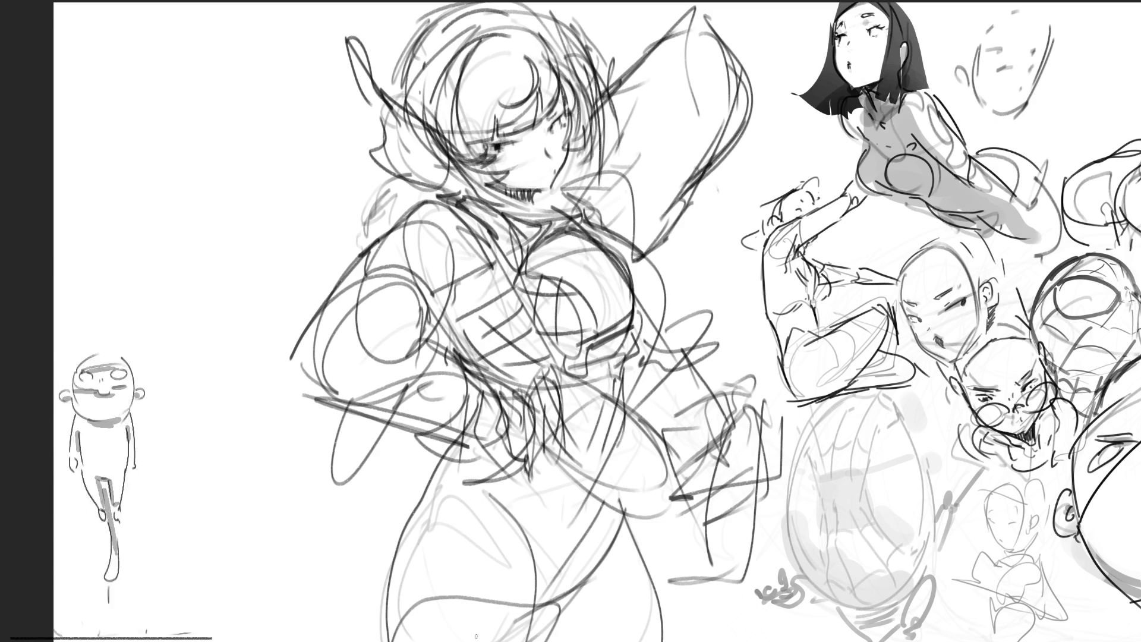
Add thin lines along the lower hips.
drag(468, 435, 434, 496)
drag(455, 458, 416, 516)
mouse_move(420, 505)
mouse_down()
mouse_move(546, 456)
mouse_move(567, 495)
mouse_up()
drag(595, 494, 594, 534)
Sketch the leg contours extending down from the hips.
drag(472, 449, 419, 517)
mouse_move(527, 453)
mouse_down()
mouse_move(458, 510)
mouse_move(458, 608)
mouse_up()
drag(428, 500, 413, 602)
mouse_move(431, 493)
mouse_down()
mouse_move(411, 523)
mouse_move(400, 624)
mouse_up()
drag(427, 540, 399, 639)
drag(486, 558, 429, 639)
drag(525, 561, 514, 640)
drag(512, 538, 461, 602)
mouse_move(525, 464)
mouse_down()
mouse_move(469, 541)
mouse_move(522, 597)
mouse_up()
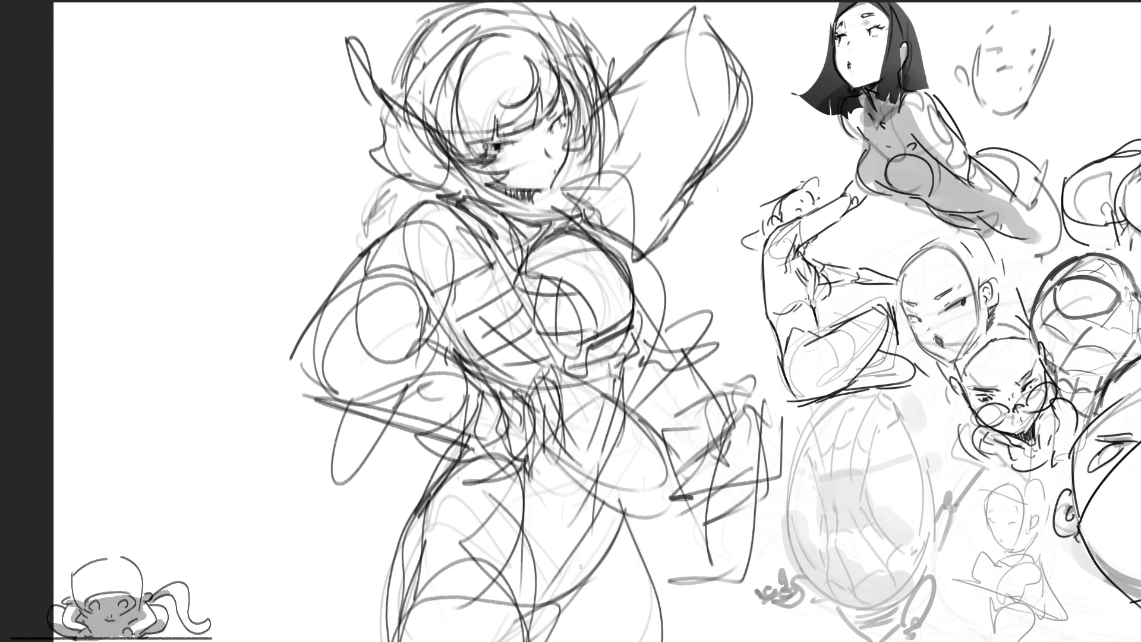
Add strokes to the lower legs, reinforce the right hip and leg, and loop the left hip.
drag(476, 497, 427, 640)
drag(563, 565, 523, 640)
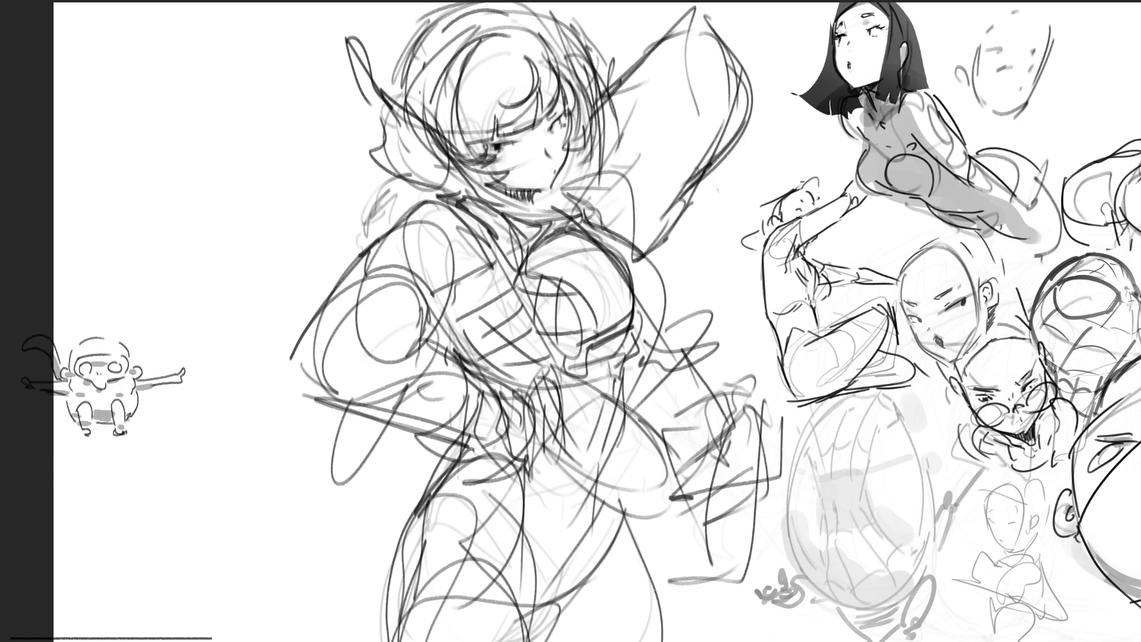
drag(625, 357, 605, 474)
drag(616, 428, 564, 628)
mouse_move(625, 464)
mouse_down()
mouse_move(614, 514)
mouse_move(624, 547)
mouse_up()
mouse_move(621, 459)
mouse_down()
mouse_move(606, 509)
mouse_move(672, 639)
mouse_up()
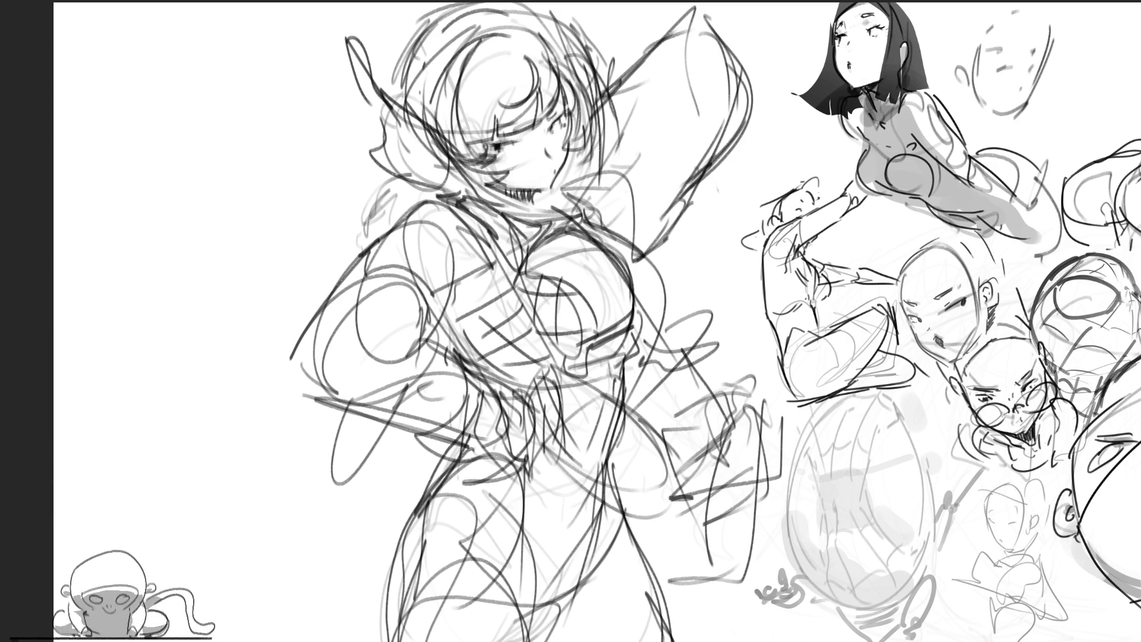
drag(605, 484, 647, 627)
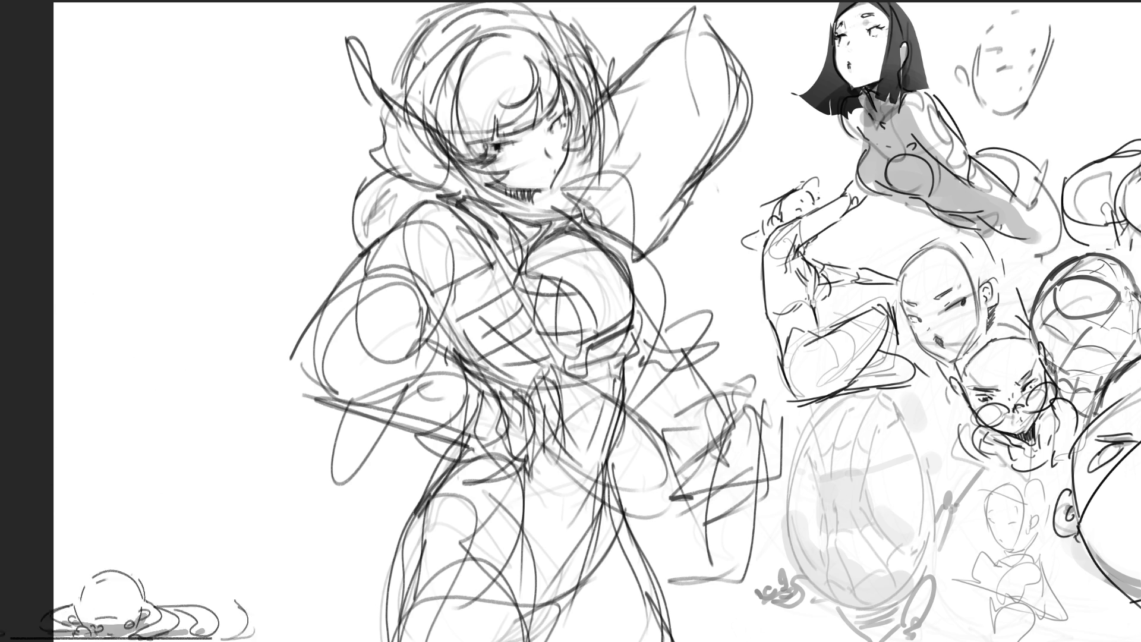
drag(349, 406, 309, 527)
drag(389, 425, 345, 503)
drag(353, 417, 321, 501)
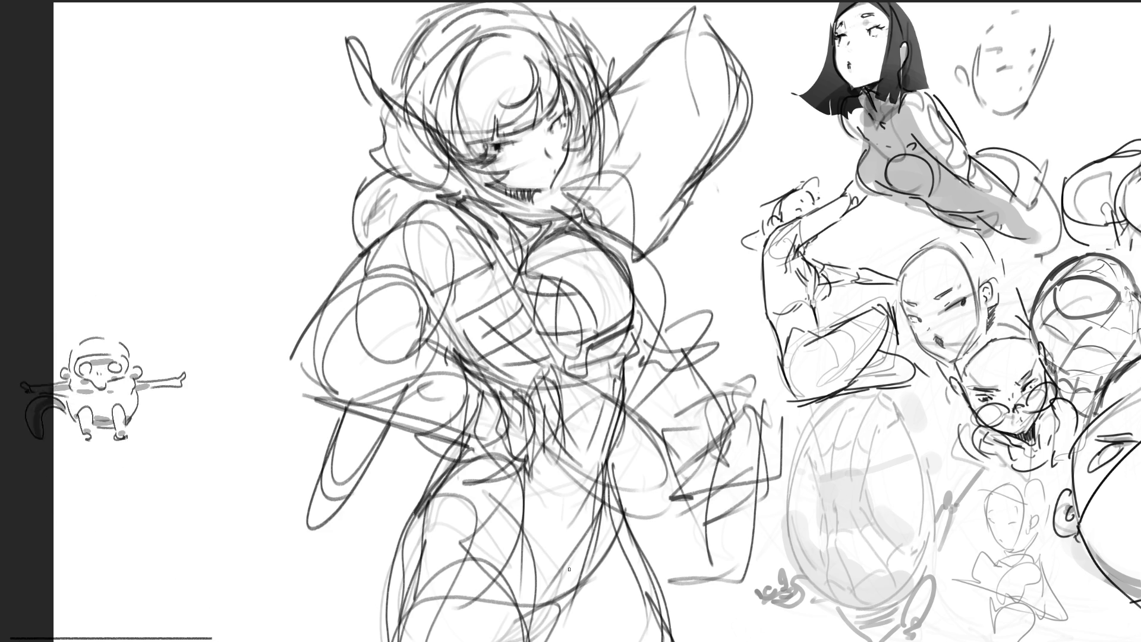
Draw arcs over the top of the head, redoing two, and sweep strands down the left side.
drag(390, 93, 541, 27)
key(ctrl+z)
mouse_move(404, 89)
mouse_down()
mouse_move(473, 5)
mouse_move(512, 6)
mouse_up()
drag(517, 71, 576, 3)
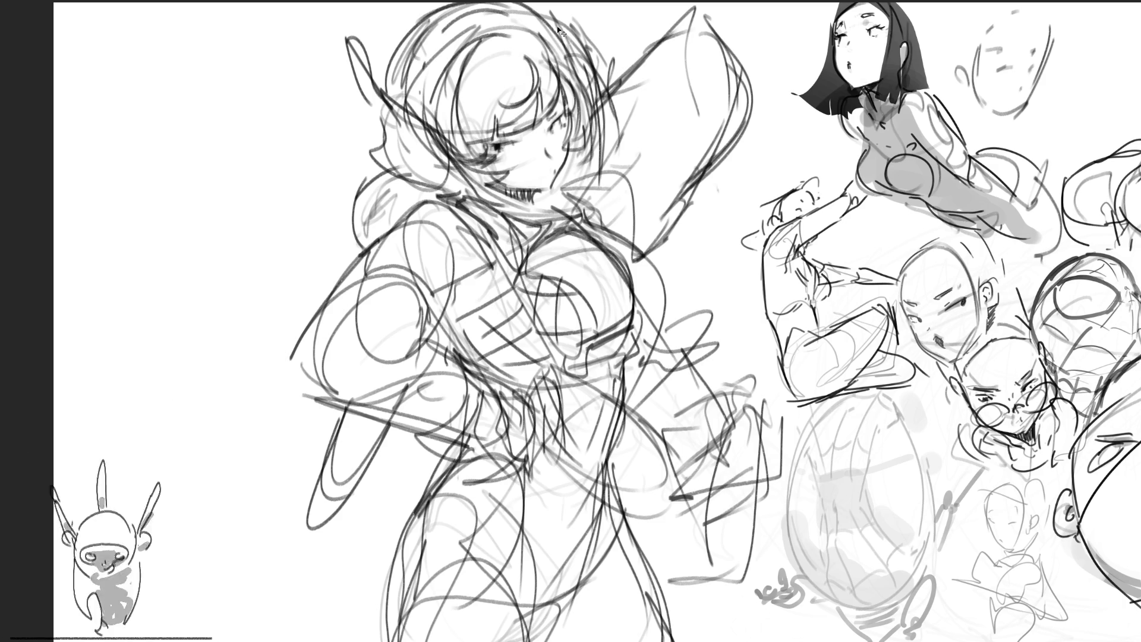
key(ctrl+z)
drag(520, 77, 586, 4)
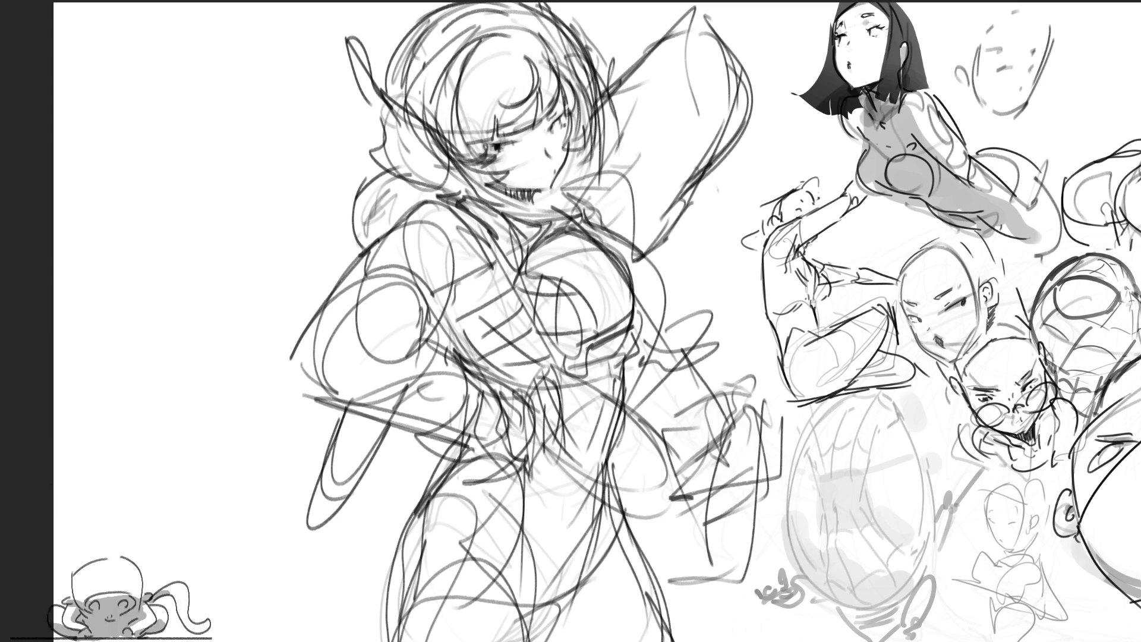
drag(341, 8, 399, 109)
mouse_move(331, 5)
mouse_down()
mouse_move(386, 124)
mouse_move(416, 124)
mouse_move(381, 152)
mouse_up()
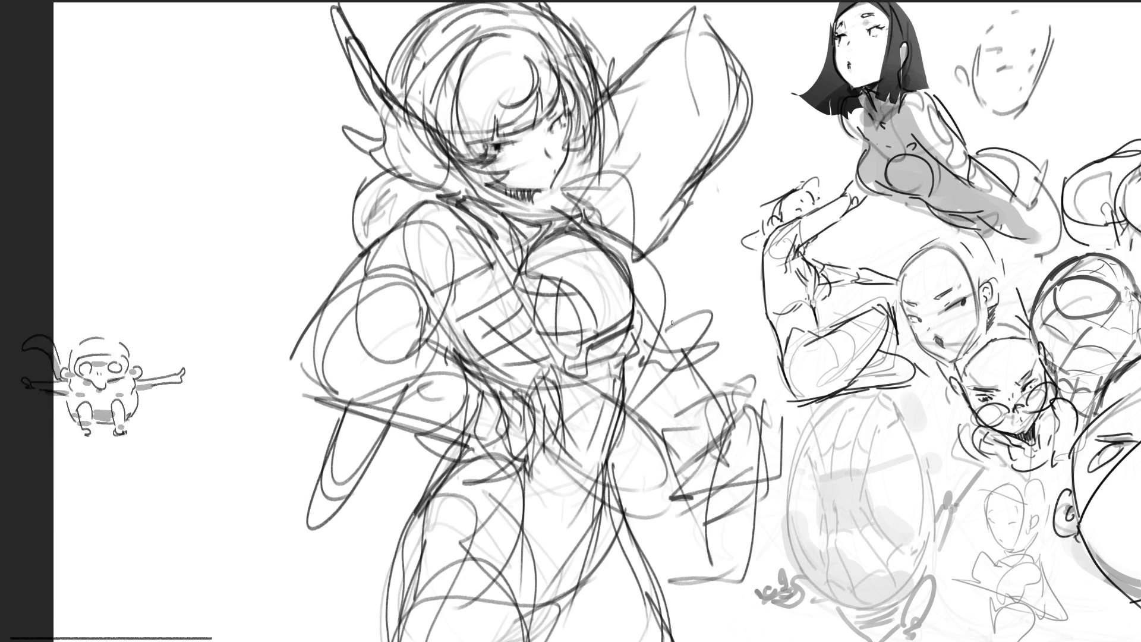